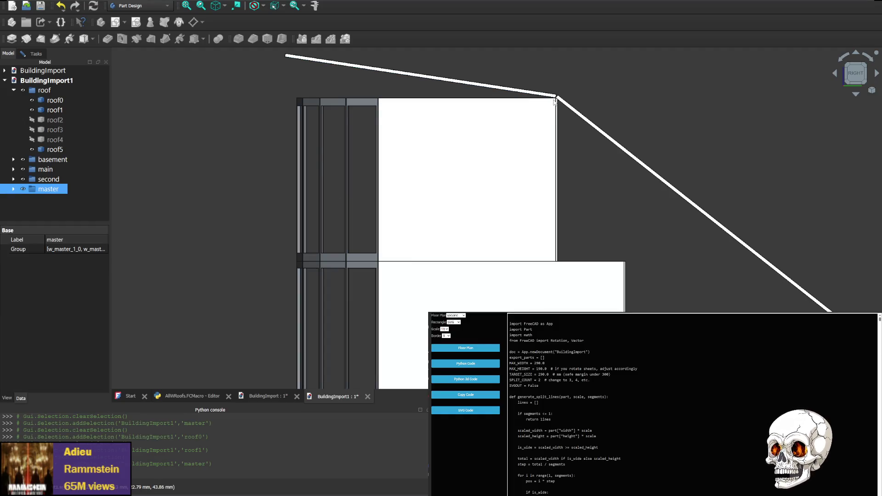
Rotate the building from its rear-right corner to a straight front elevation and zoom out.
click(874, 69)
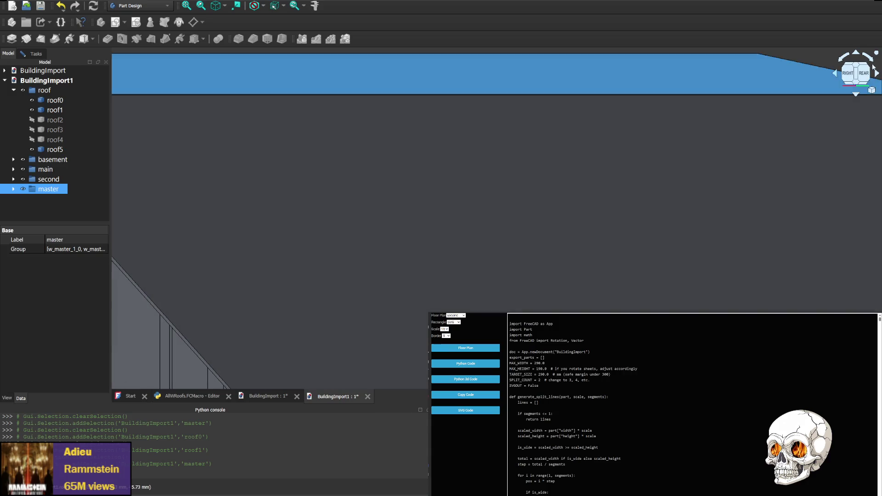
click(877, 73)
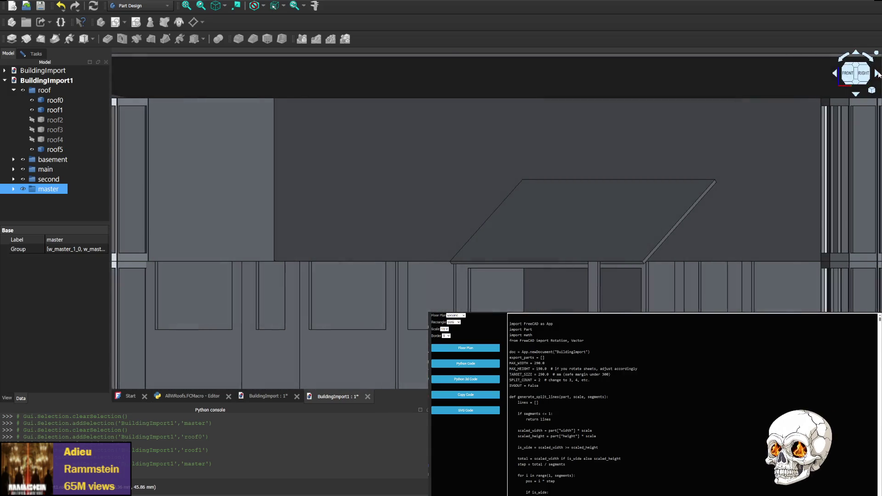
click(866, 79)
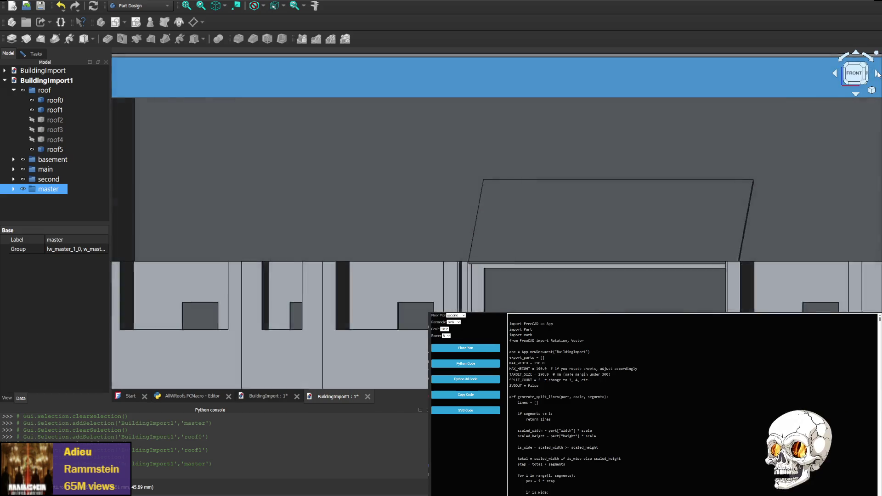
scroll(690, 229, down, 5)
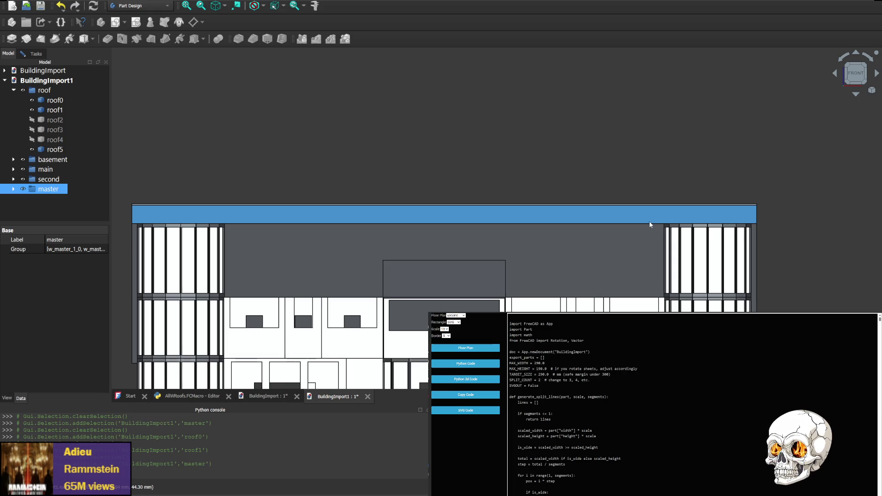
click(871, 79)
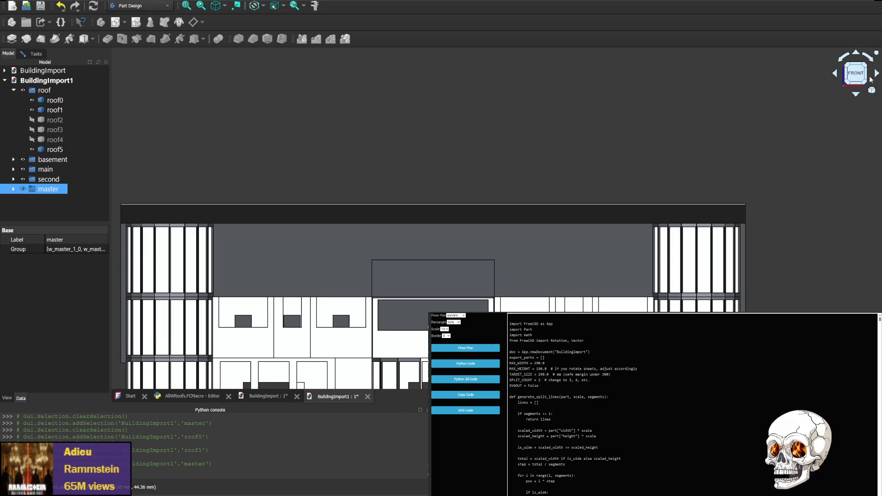
Turn the model past its left side to the straight rear elevation and reposition it.
click(877, 73)
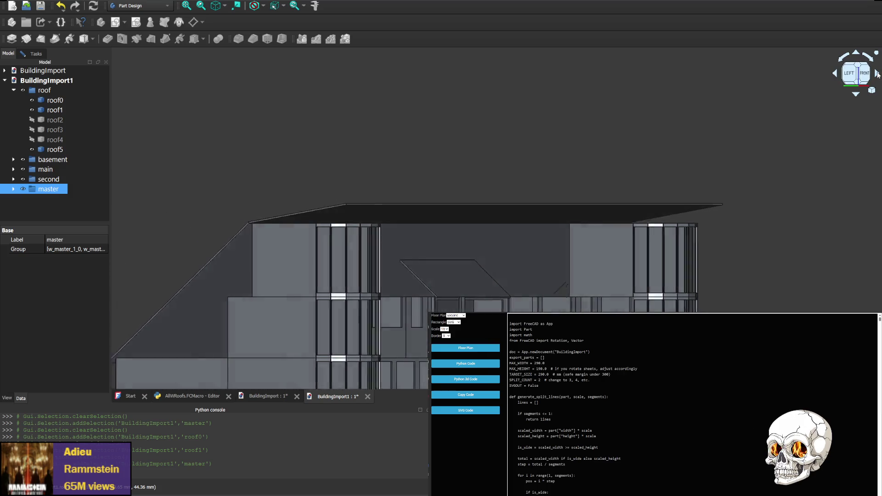
click(876, 74)
click(876, 73)
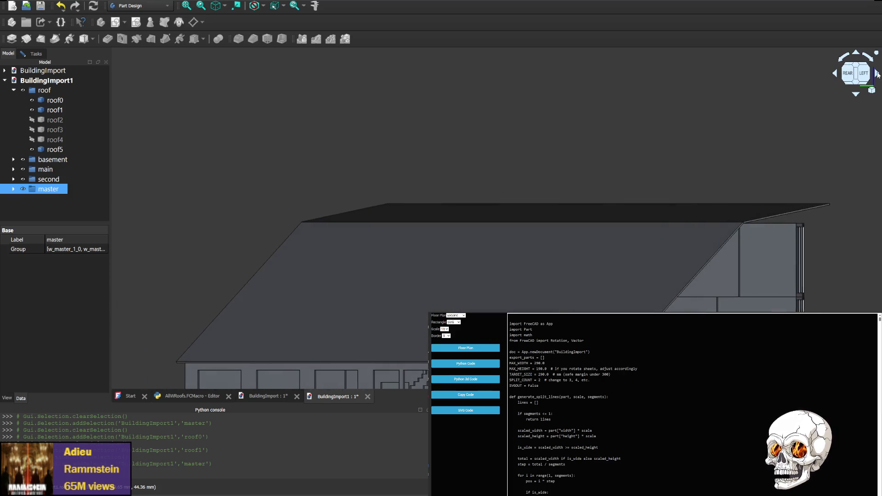
click(877, 74)
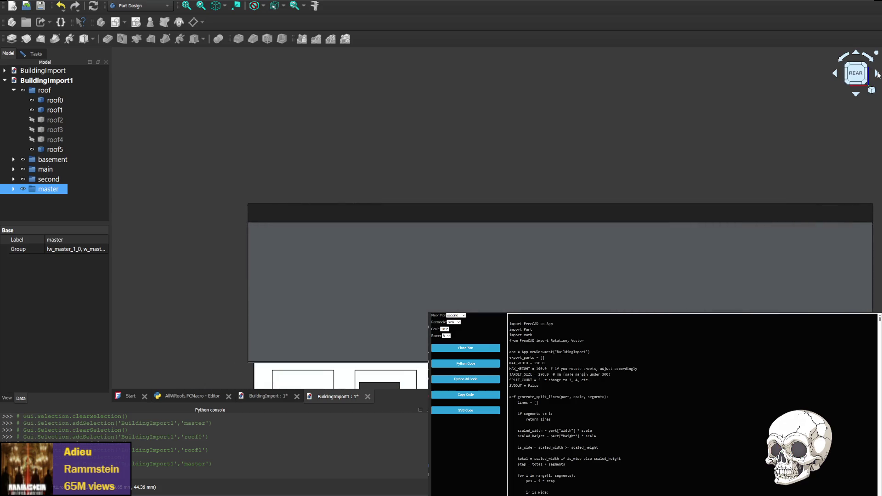
mouse_move(571, 275)
middle_down()
mouse_move(472, 232)
mouse_move(528, 220)
middle_up()
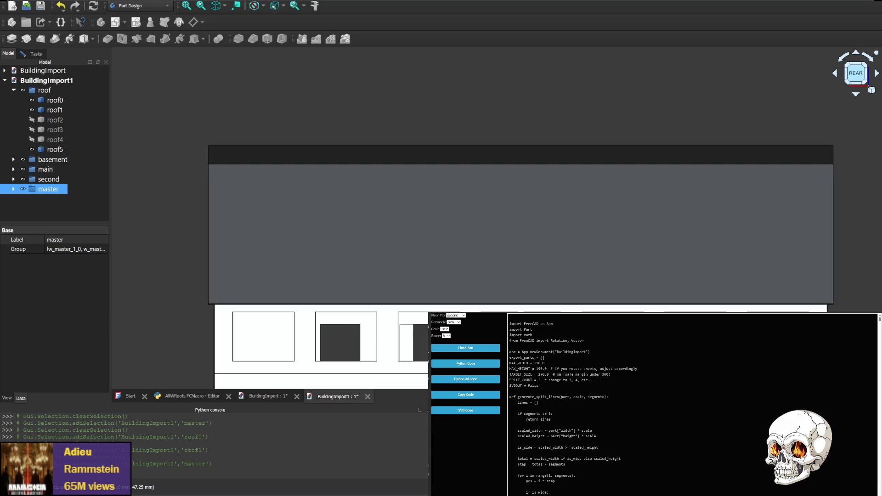
Check the left side profile, then flip back to the building's rear elevation.
click(836, 74)
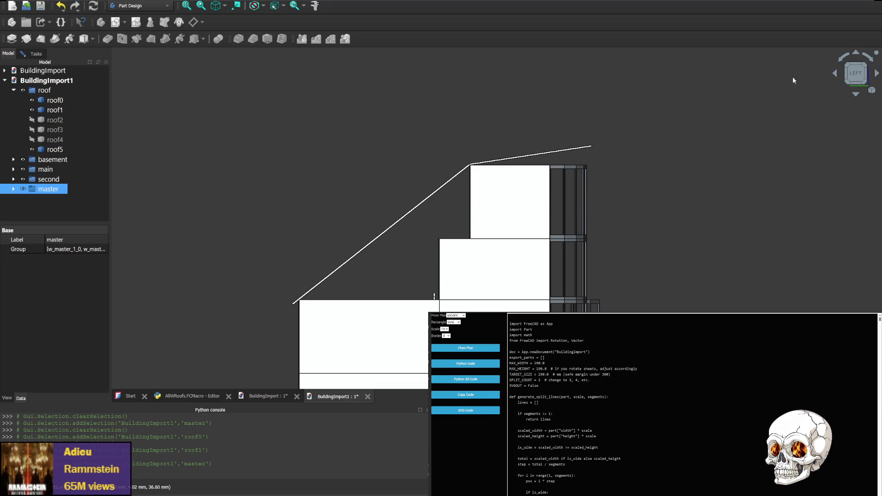
click(836, 74)
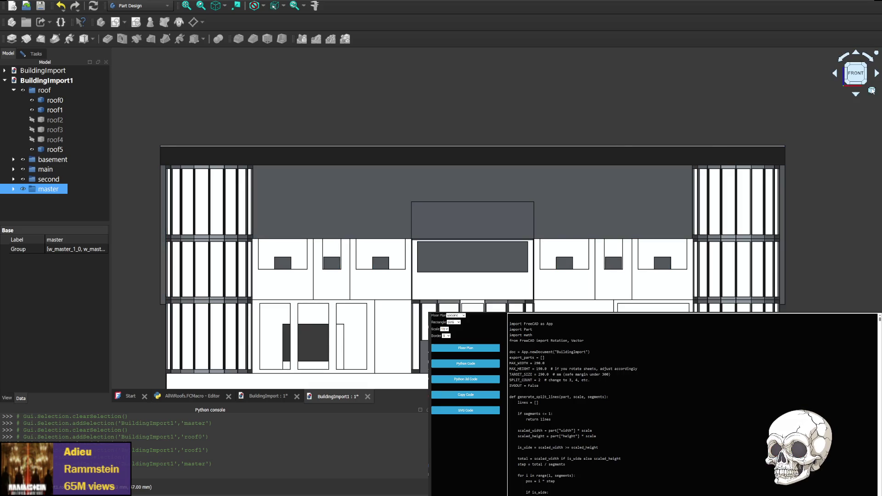
click(856, 73)
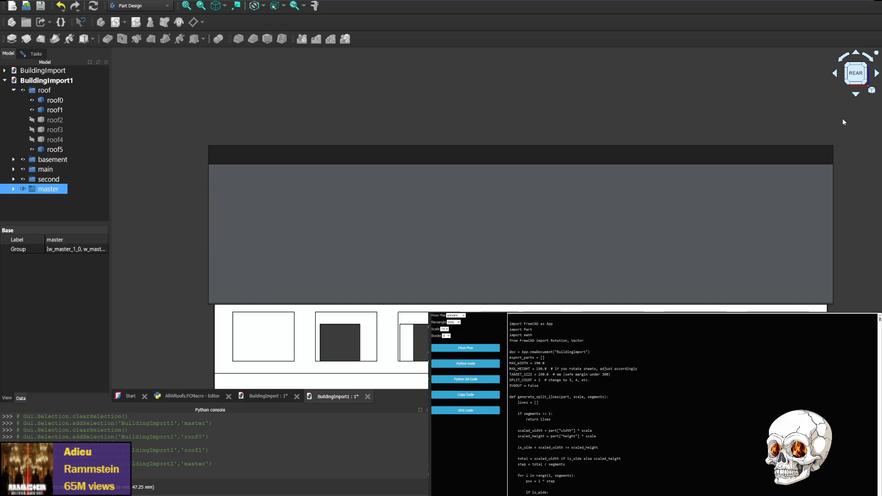
Switch to isometric view (key 0) and zoom in, then pan close on the front facade's windows.
key(0)
scroll(534, 172, up, 3)
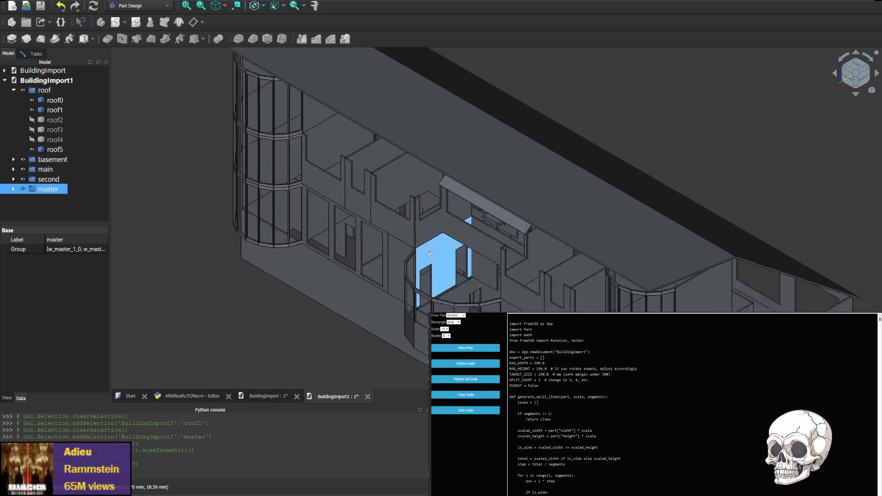
scroll(535, 173, up, 3)
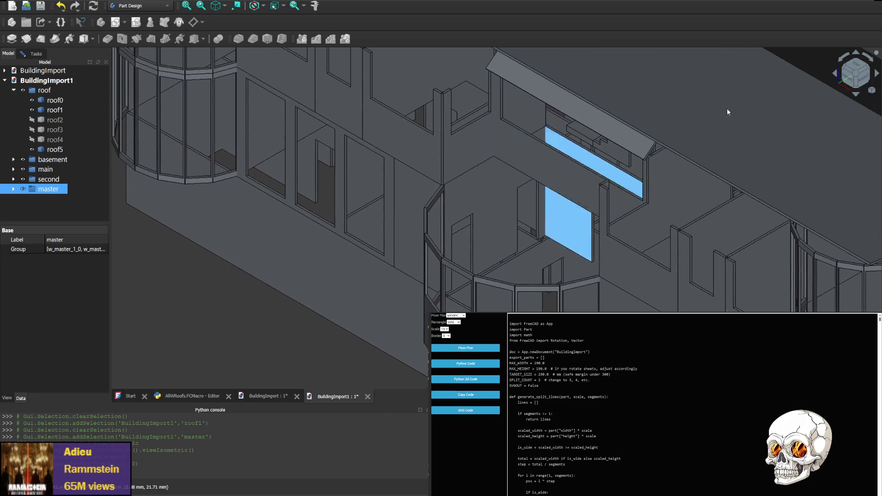
click(848, 79)
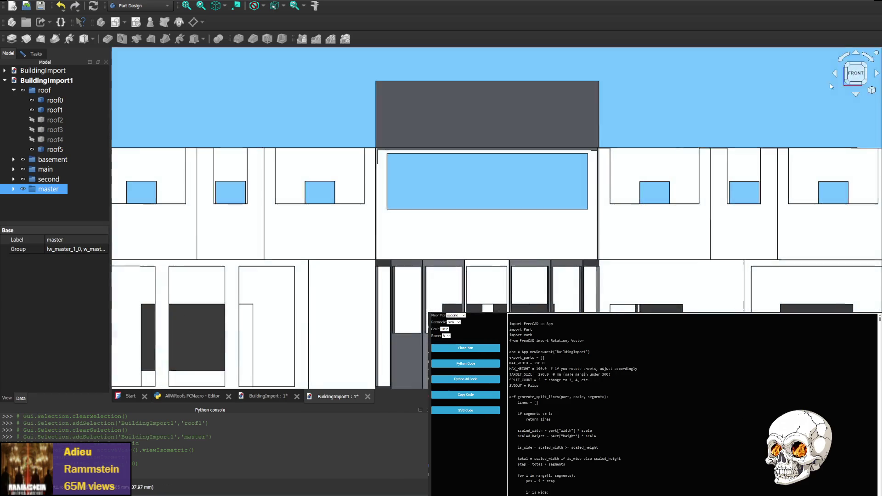
middle_drag(511, 126, 484, 218)
scroll(577, 214, up, 5)
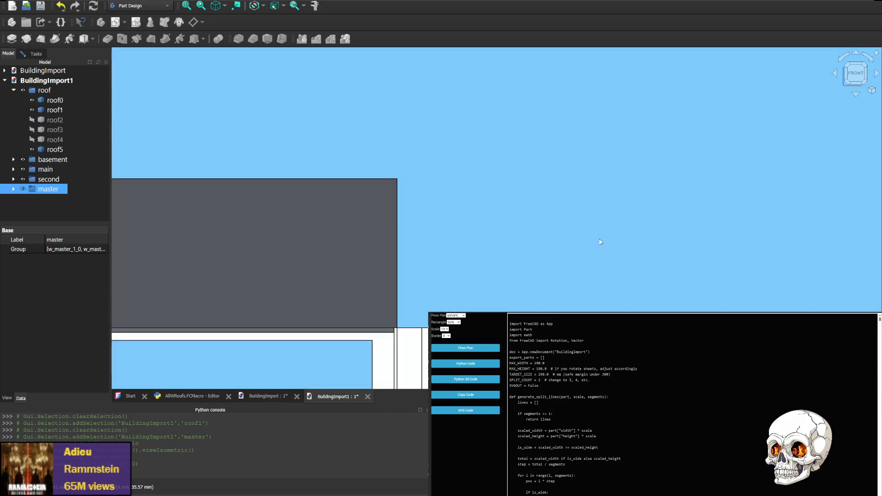
scroll(599, 242, down, 5)
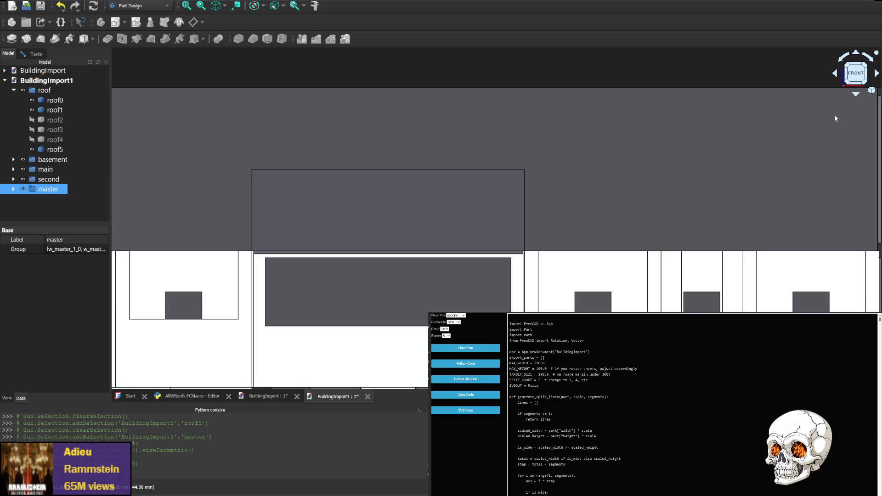
Select the roof0 slab and view the rear facade, shifting it right and down.
click(598, 187)
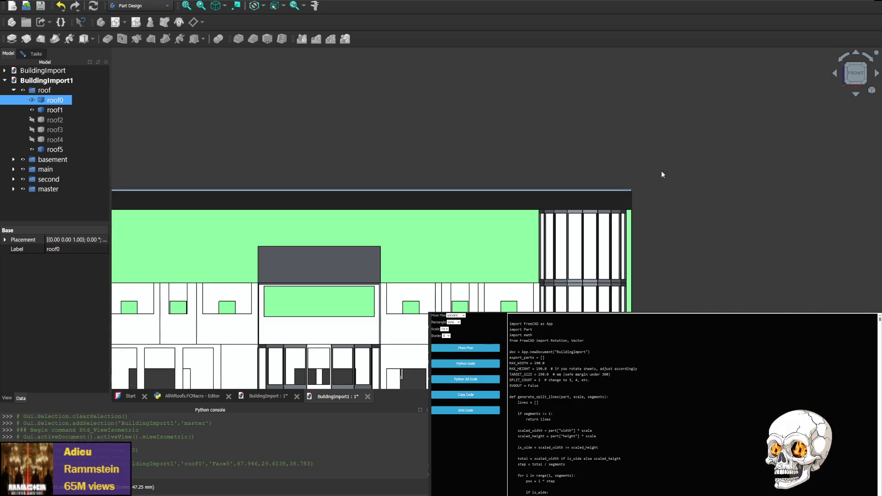
click(877, 54)
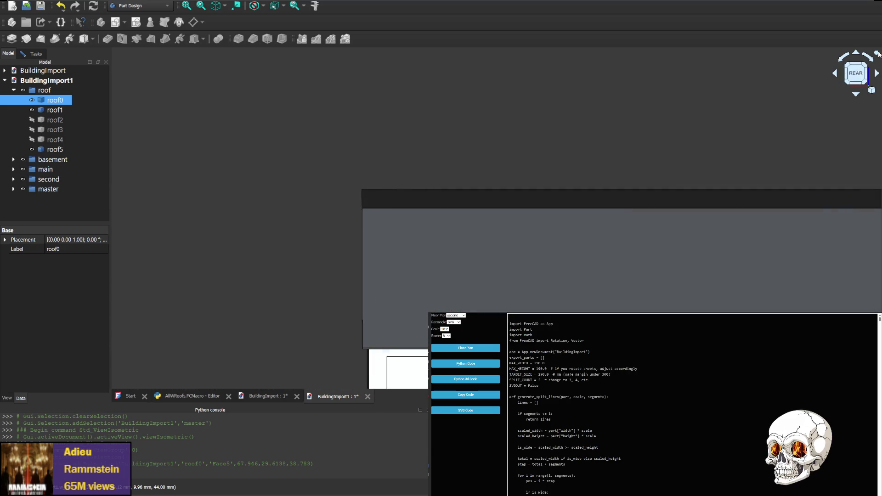
mouse_move(310, 189)
middle_down()
mouse_move(378, 211)
mouse_move(358, 201)
middle_up()
middle_drag(261, 179, 381, 188)
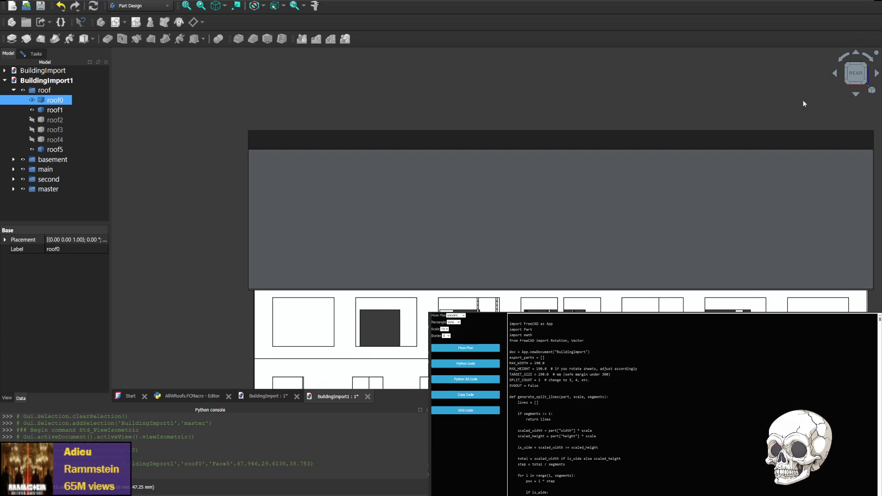
Inspect the left side profile, then return to the rear elevation and centre it.
click(835, 74)
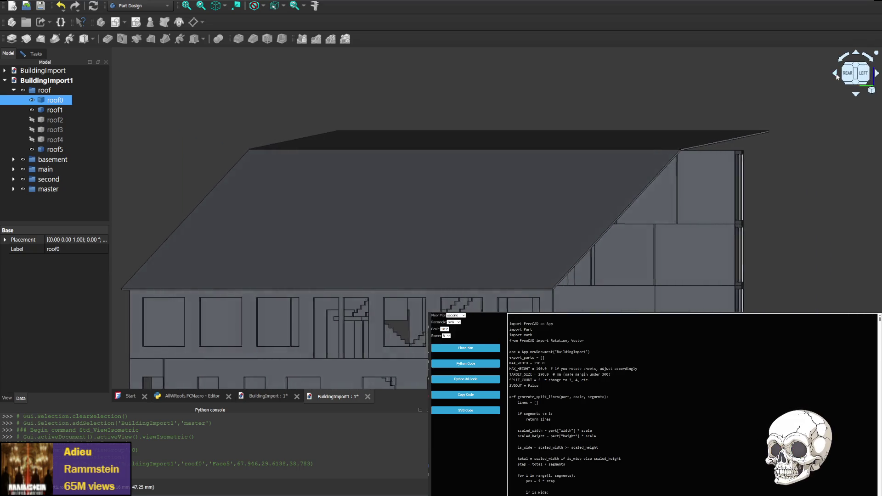
middle_drag(441, 211, 634, 158)
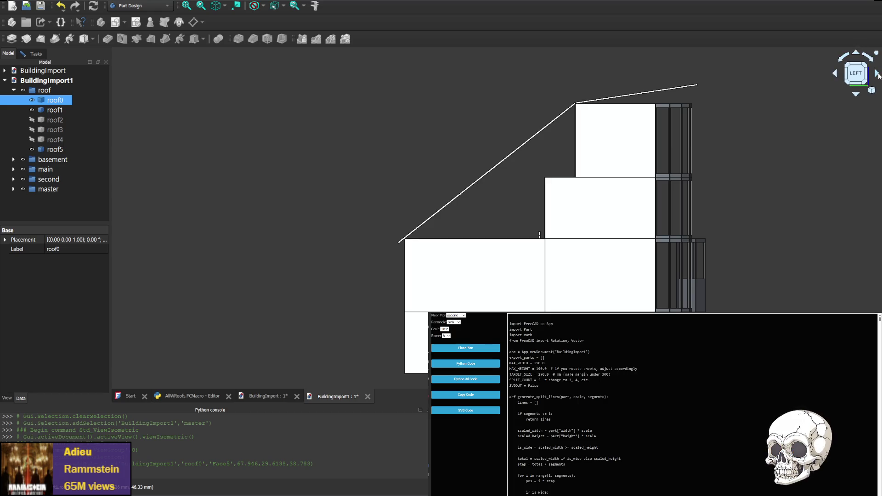
click(878, 75)
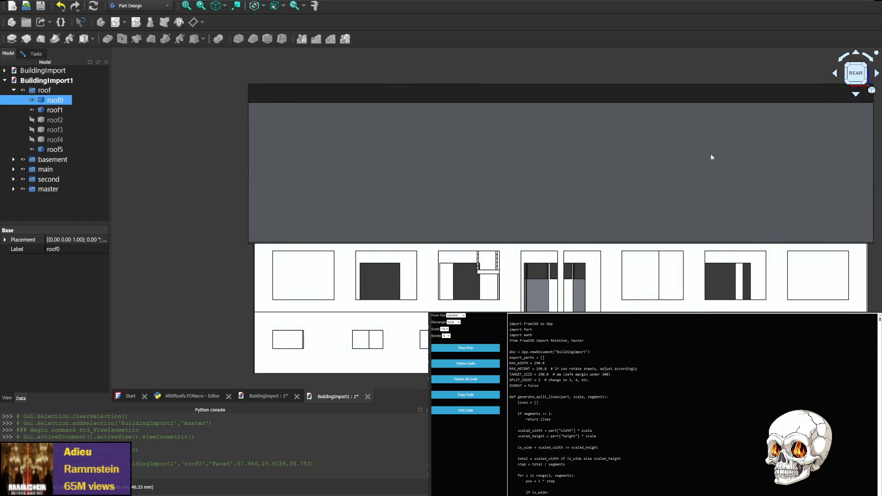
middle_drag(536, 201, 424, 180)
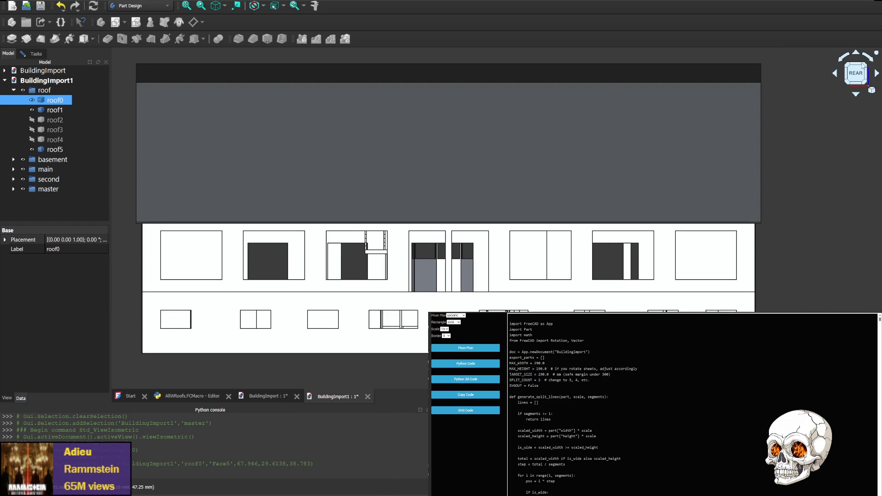
Rotate the view from the rear to the building's right side profile.
click(878, 74)
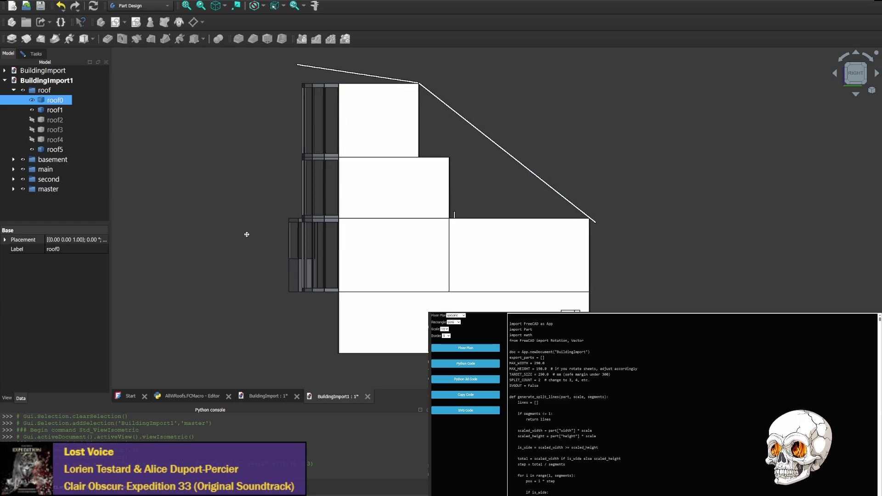
Nudge the right side profile, then rotate past the rear to the left side.
middle_drag(246, 233, 291, 236)
click(836, 75)
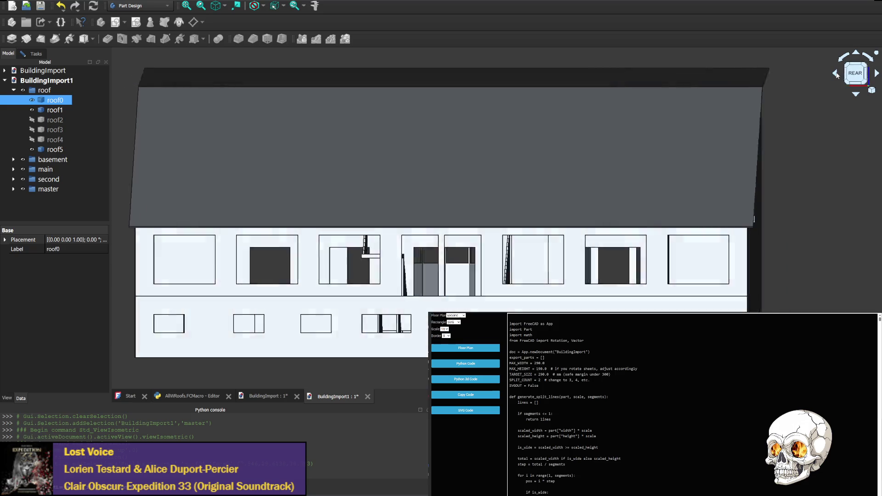
click(836, 75)
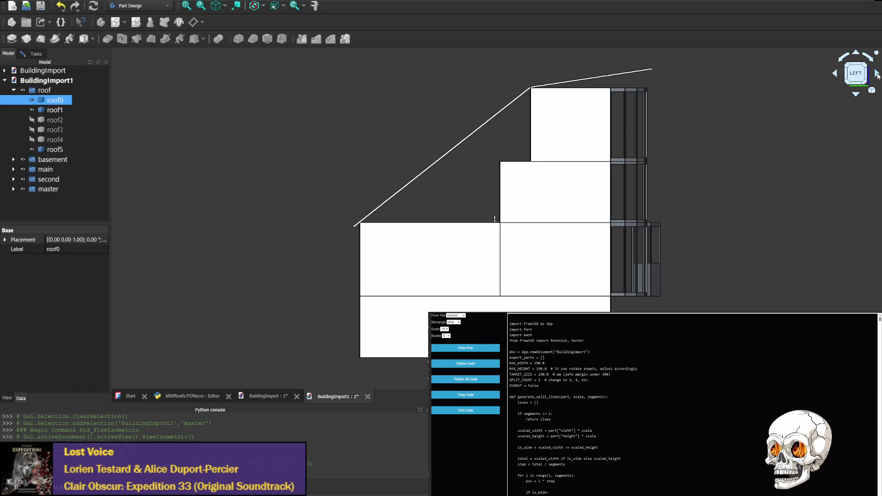
Keep rotating around the rear and right side until the building faces front.
click(877, 74)
click(877, 74)
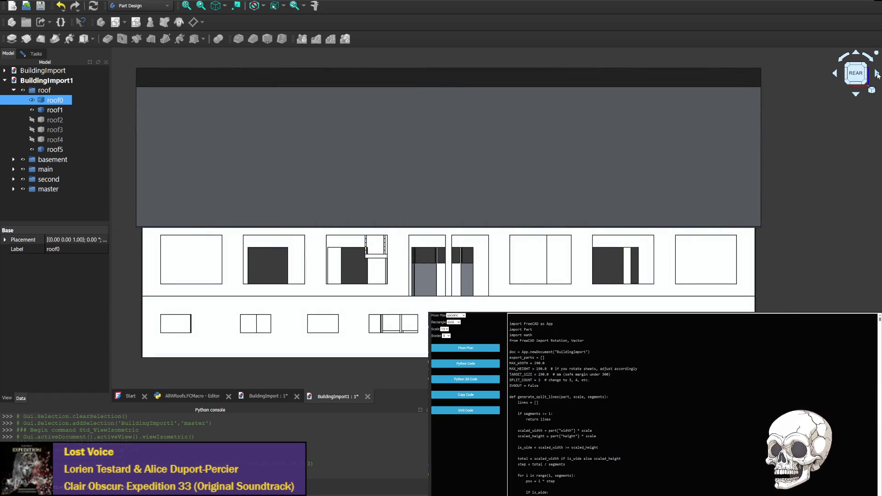
click(877, 74)
click(877, 74)
click(876, 73)
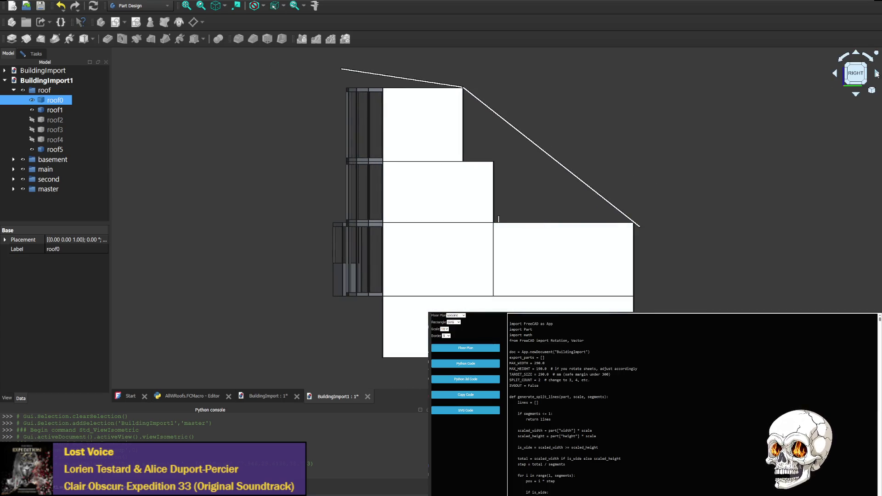
click(878, 74)
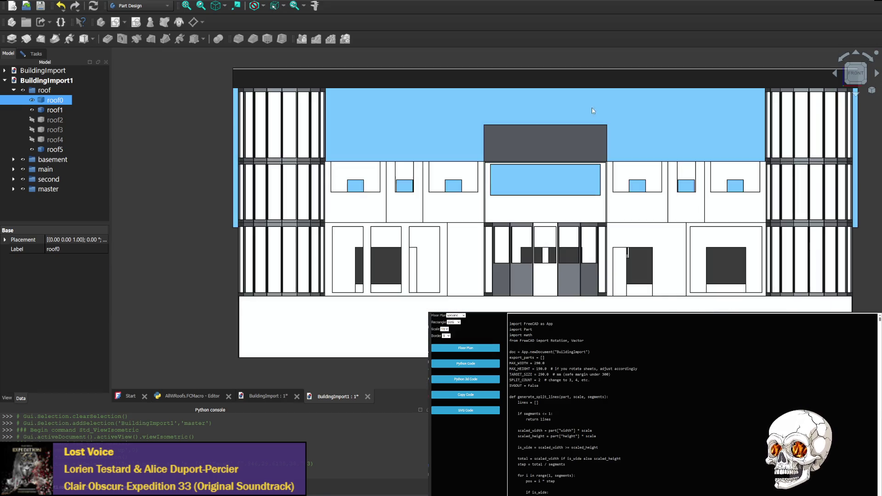
Select the roof piece and view the left side profile, zoomed in and centred.
click(592, 109)
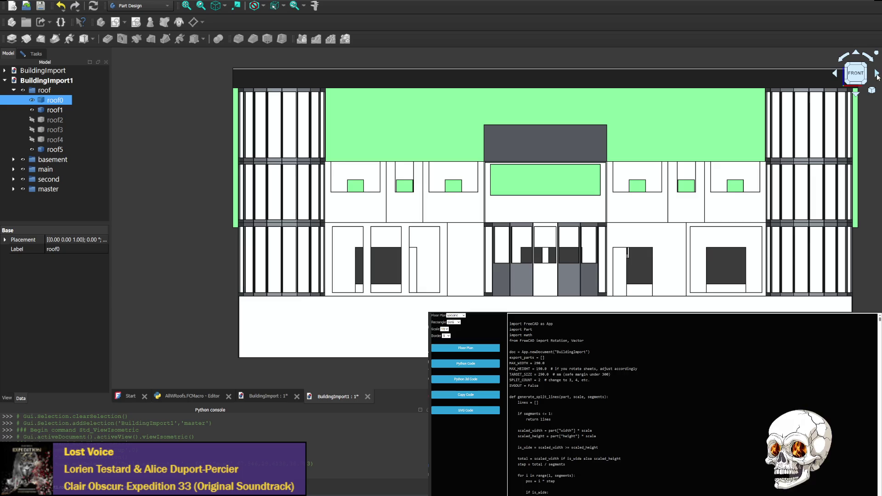
click(878, 75)
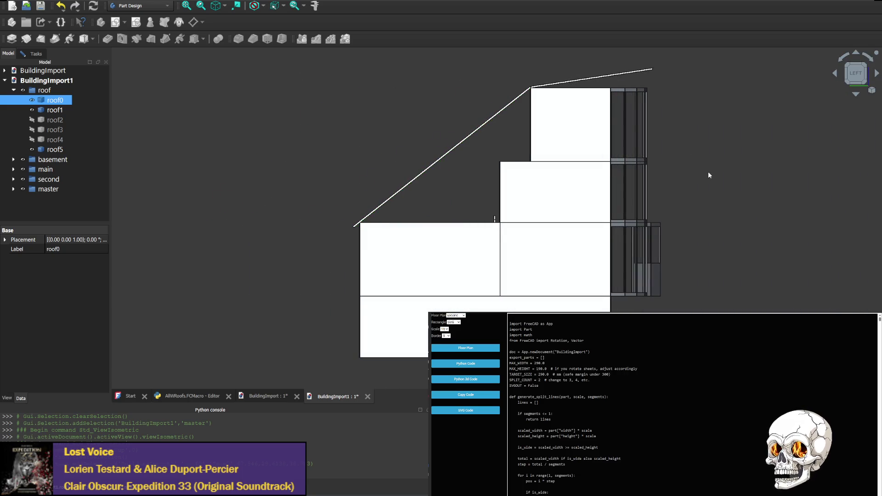
middle_drag(709, 175, 588, 180)
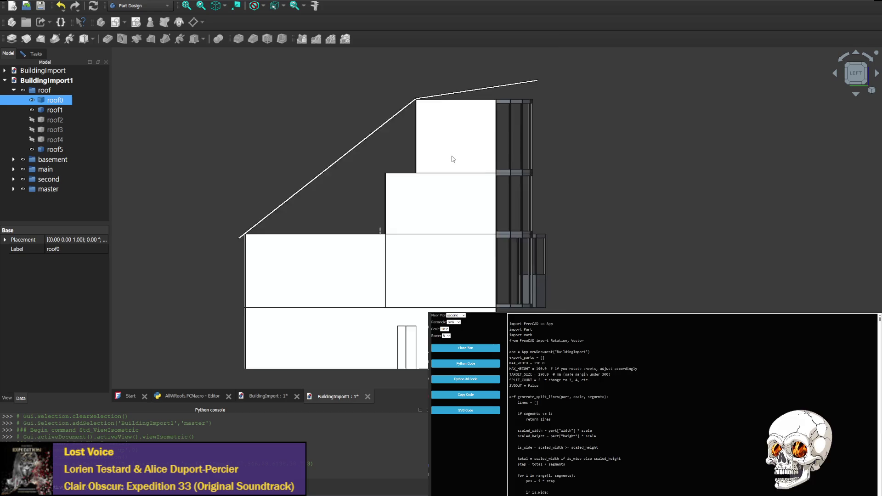
scroll(452, 159, up, 2)
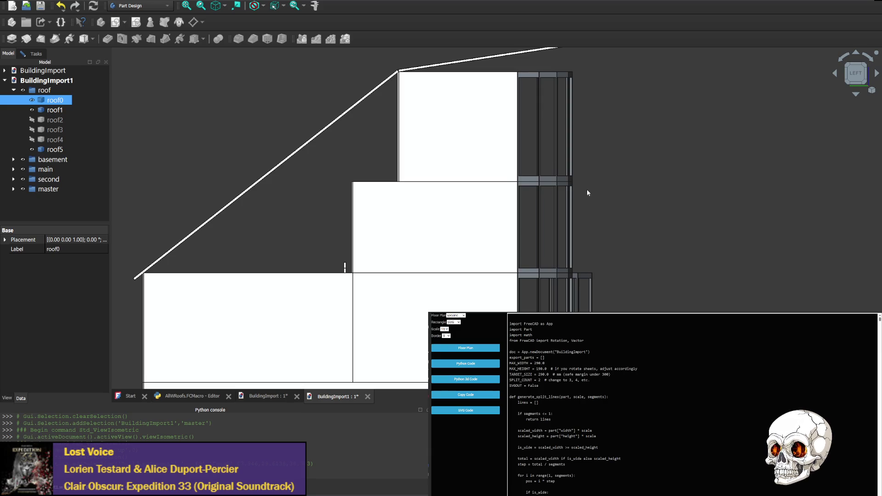
mouse_move(587, 193)
middle_down()
mouse_move(553, 138)
mouse_move(609, 169)
mouse_move(623, 167)
middle_up()
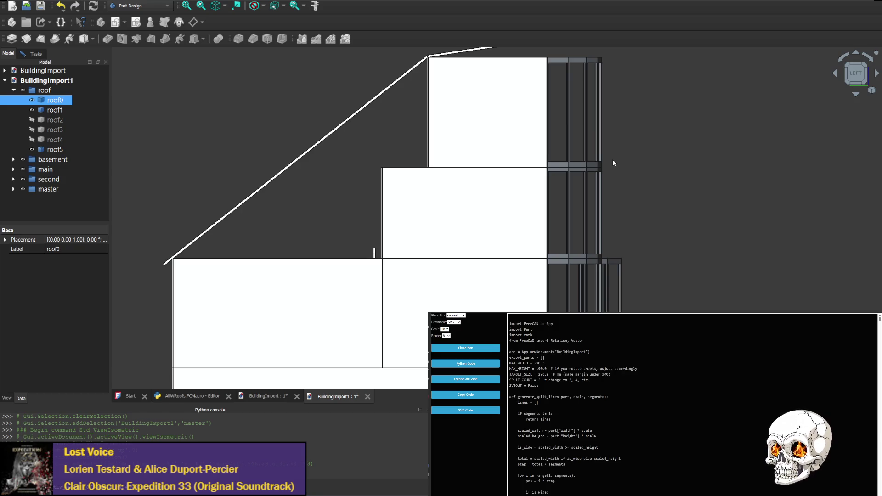
Return to the front view and pan along the facade to its right end.
click(836, 74)
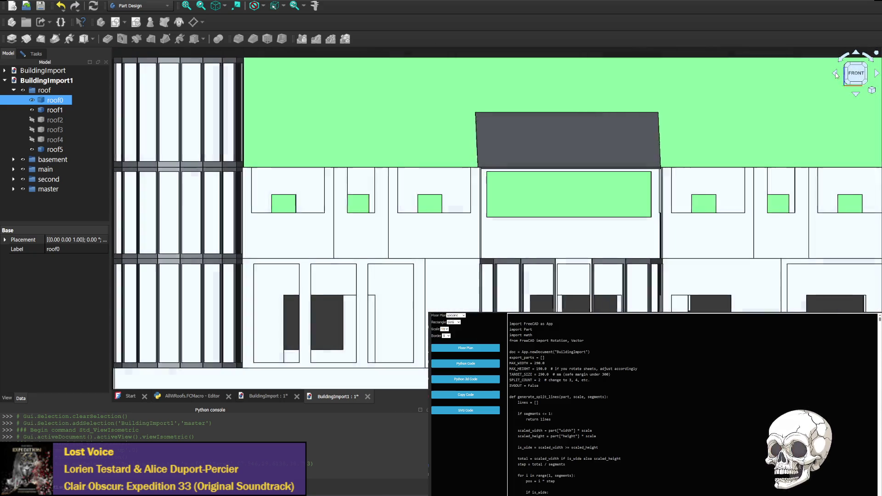
middle_drag(827, 130, 663, 158)
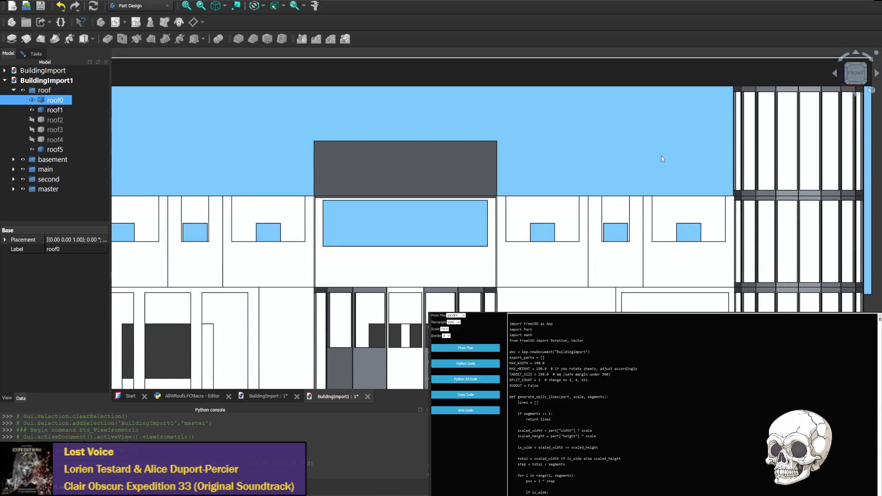
middle_drag(412, 172, 452, 174)
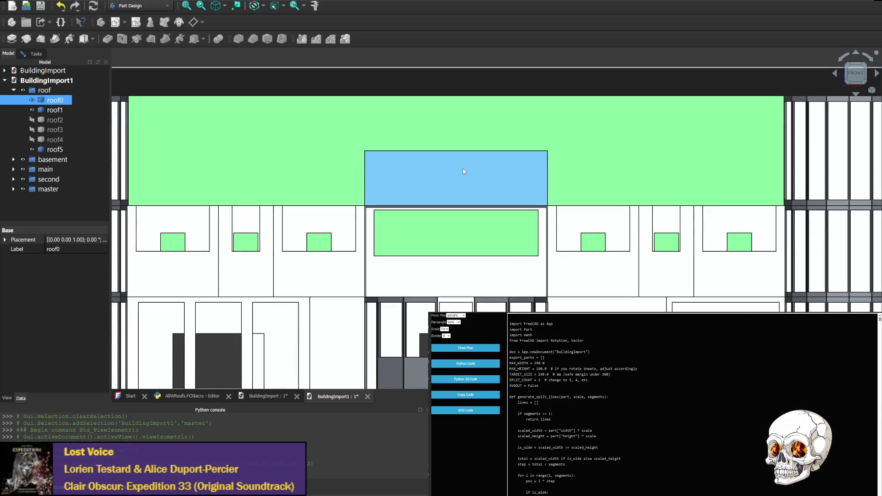
mouse_move(469, 172)
middle_down()
mouse_move(431, 117)
mouse_move(412, 154)
mouse_move(417, 175)
mouse_move(546, 167)
middle_up()
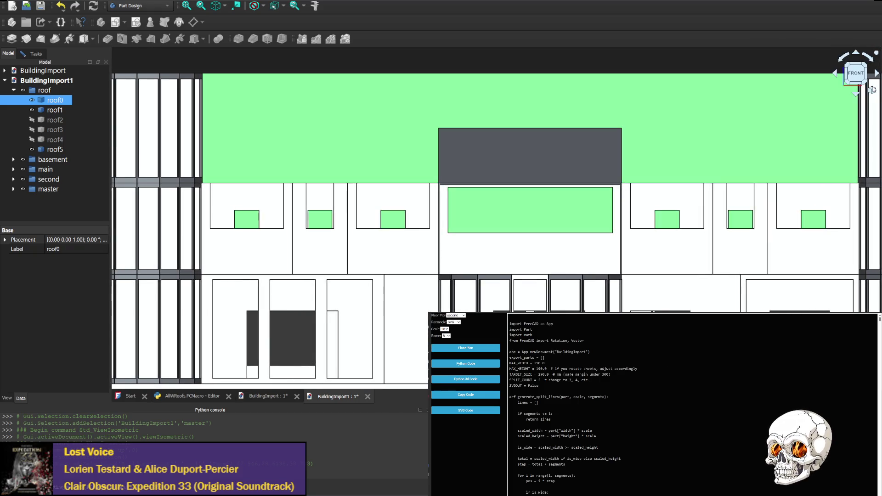
middle_drag(715, 157, 582, 147)
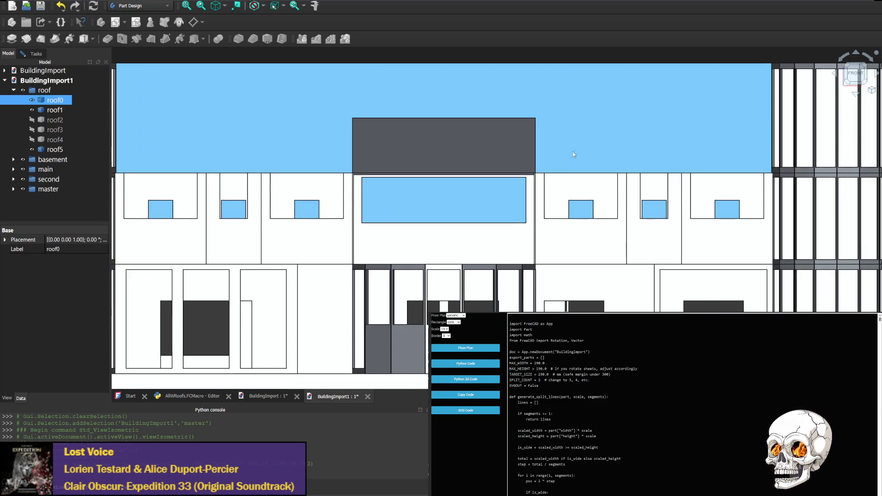
middle_drag(463, 206, 237, 219)
Rotate through front-left, left side and rear views, panning to see the roof slope.
click(878, 76)
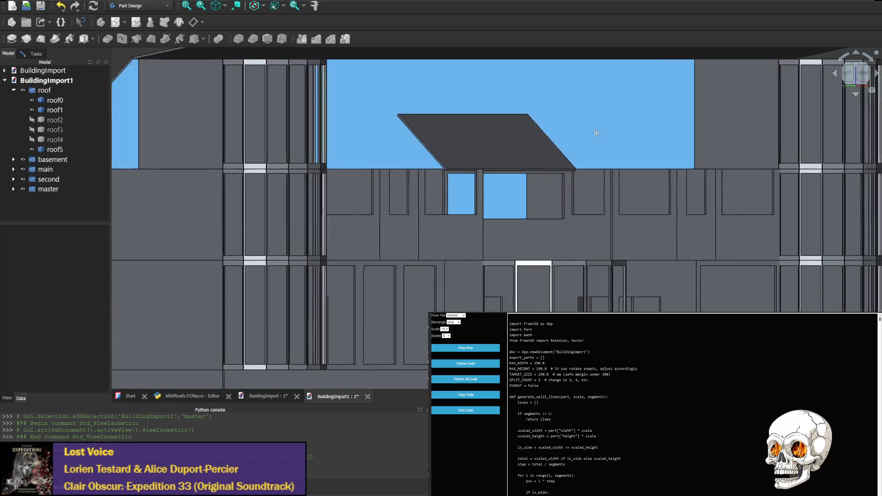
click(877, 75)
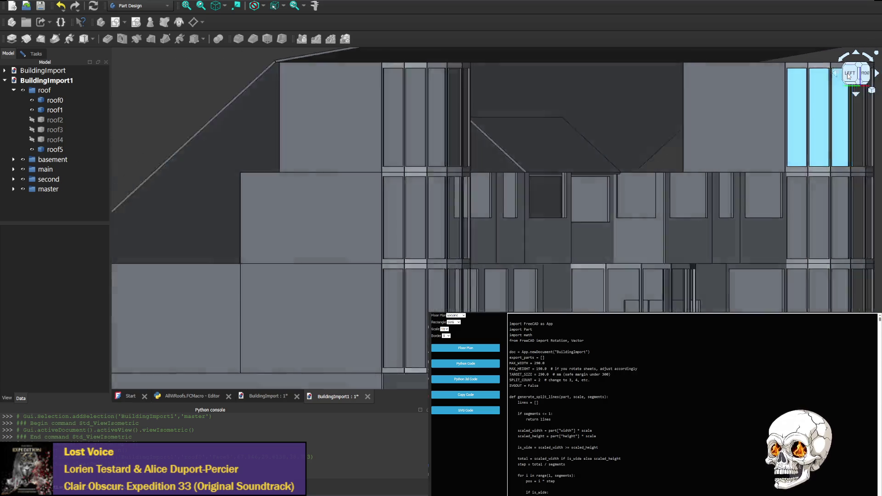
mouse_move(560, 194)
middle_down()
mouse_move(458, 167)
mouse_move(452, 219)
middle_up()
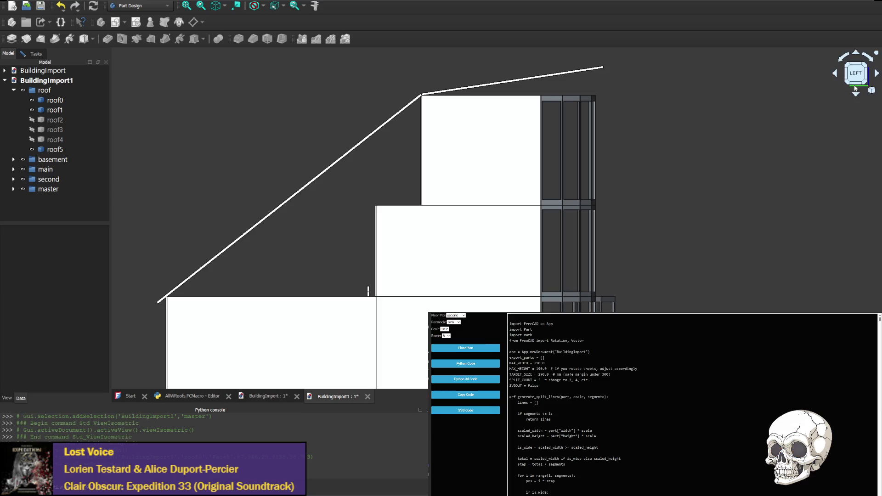
click(877, 75)
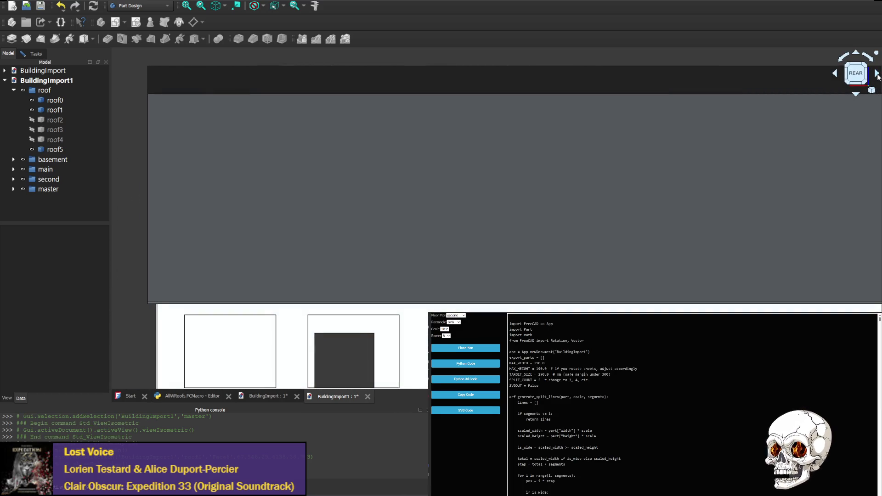
click(878, 74)
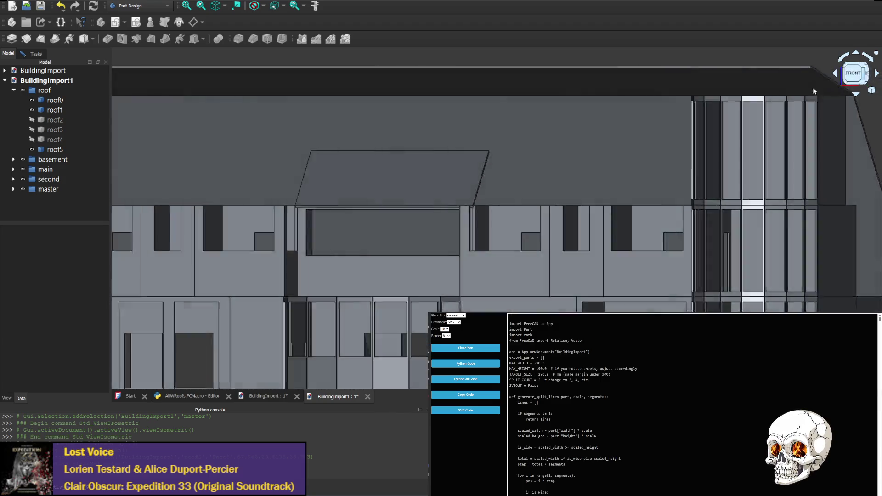
Zoom into the front view and pan across the facade over the roof block.
scroll(571, 167, up, 2)
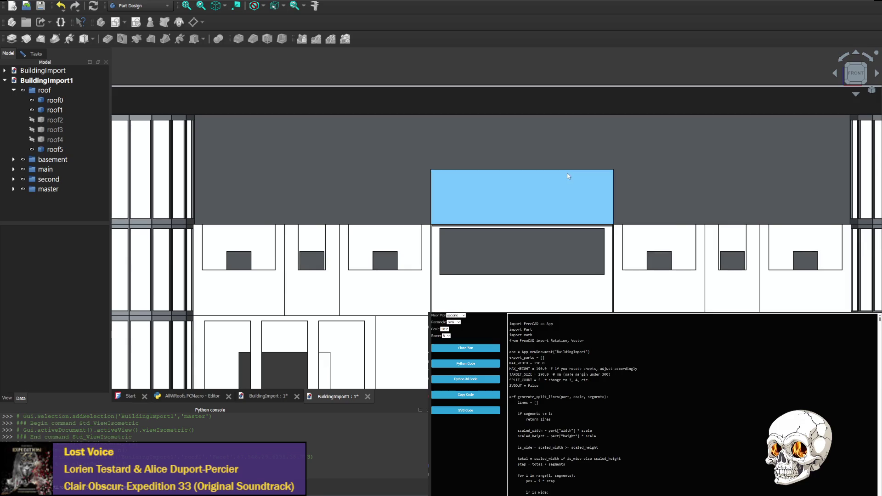
mouse_move(578, 196)
middle_down()
mouse_move(452, 175)
mouse_move(390, 180)
mouse_move(569, 173)
middle_up()
middle_drag(458, 172, 395, 174)
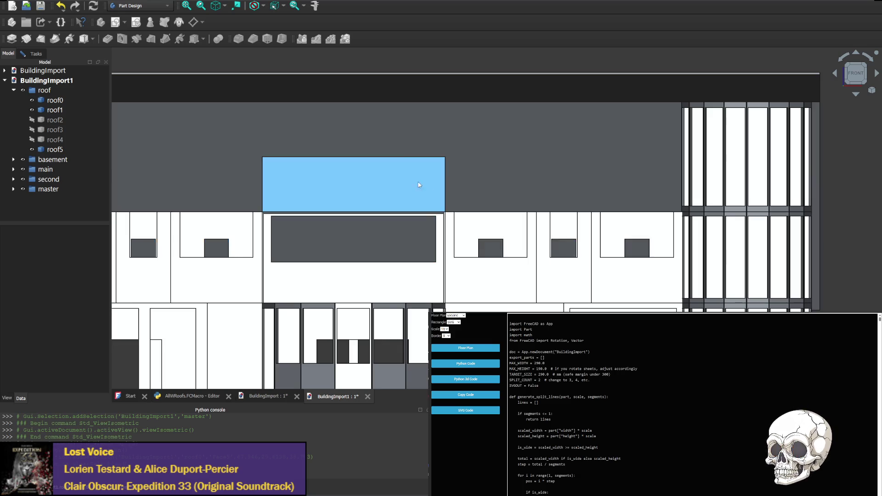
middle_drag(418, 184, 526, 176)
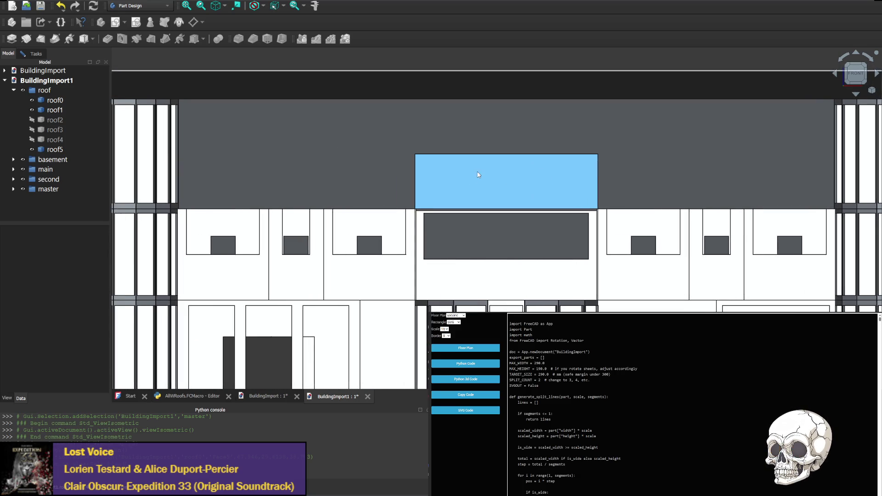
scroll(507, 182, down, 1)
scroll(453, 183, up, 1)
scroll(507, 193, down, 1)
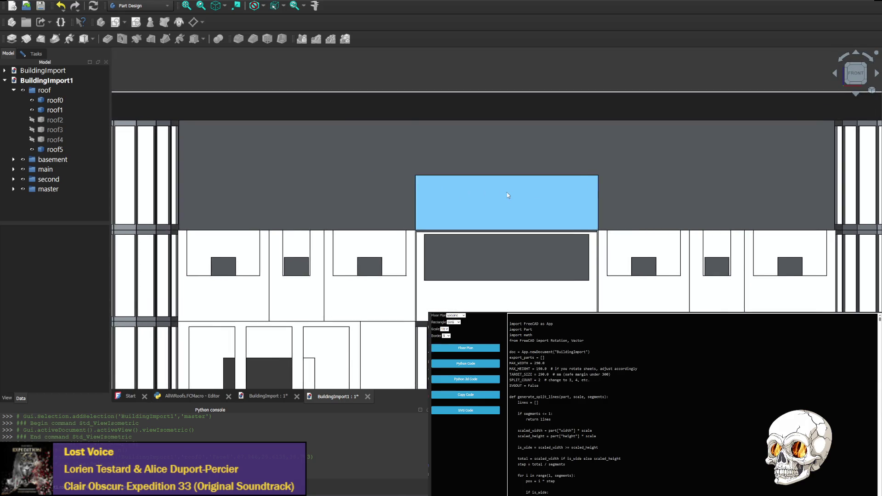
scroll(587, 174, up, 1)
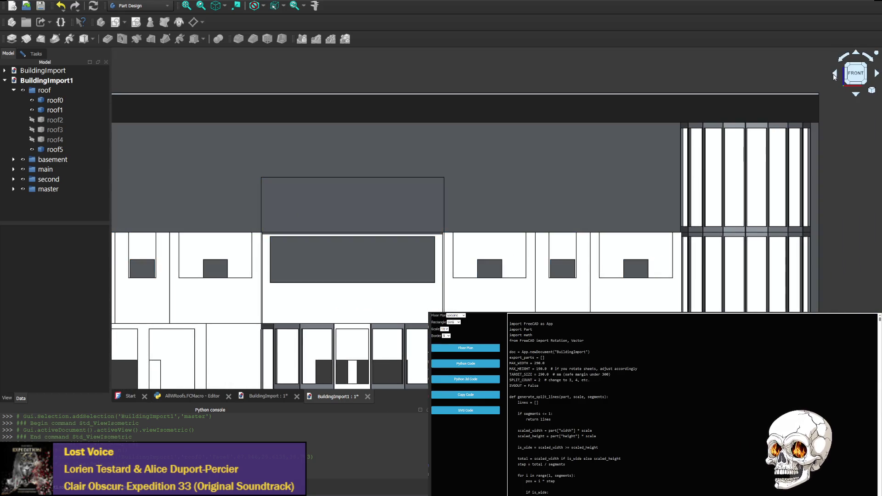
Check the right side, then pan the front view to the central roof block and left tower.
click(835, 74)
click(835, 74)
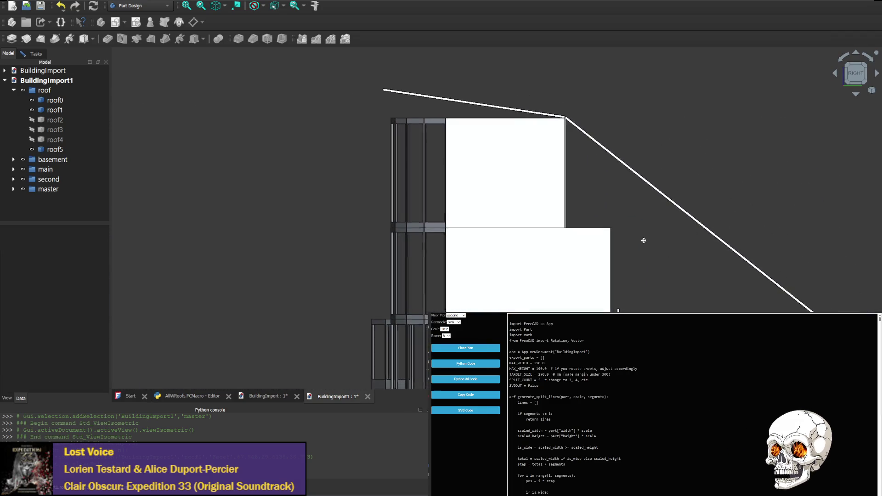
middle_drag(588, 218, 581, 224)
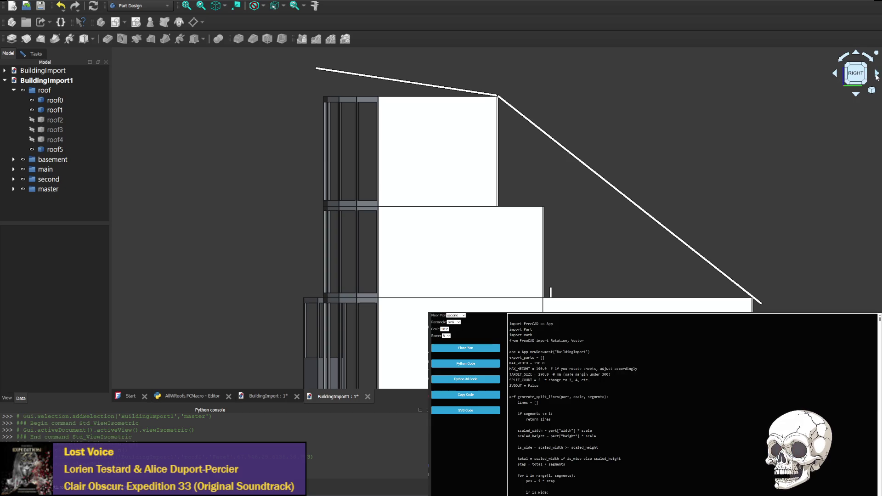
click(877, 76)
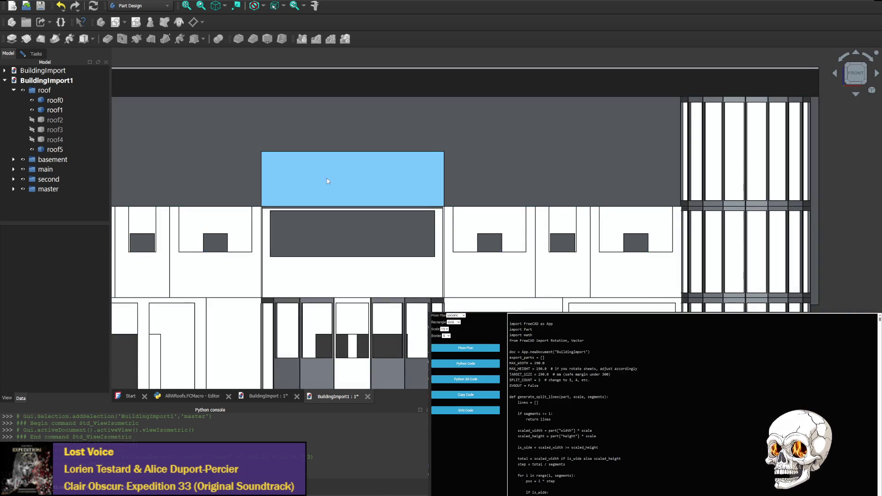
mouse_move(328, 181)
middle_down()
mouse_move(582, 152)
mouse_move(335, 188)
mouse_move(308, 213)
middle_up()
middle_drag(251, 185, 604, 198)
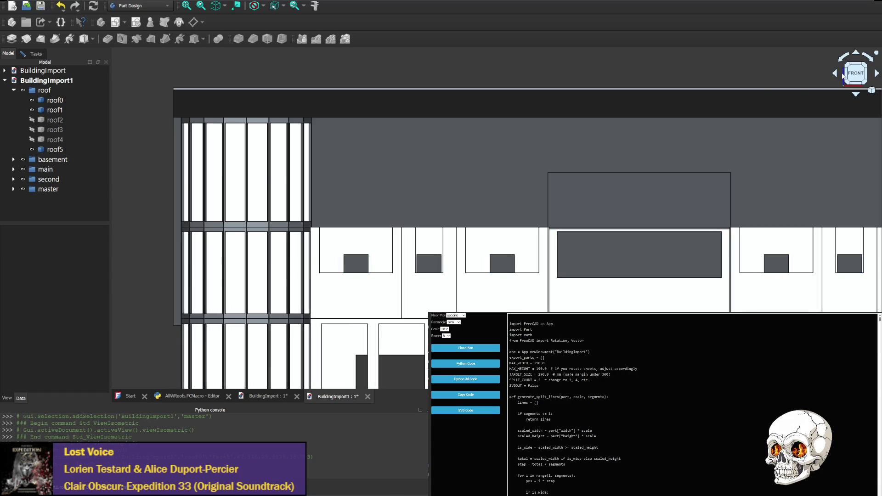
View the right side's lower section, then return to the front and reposition the facade.
click(837, 76)
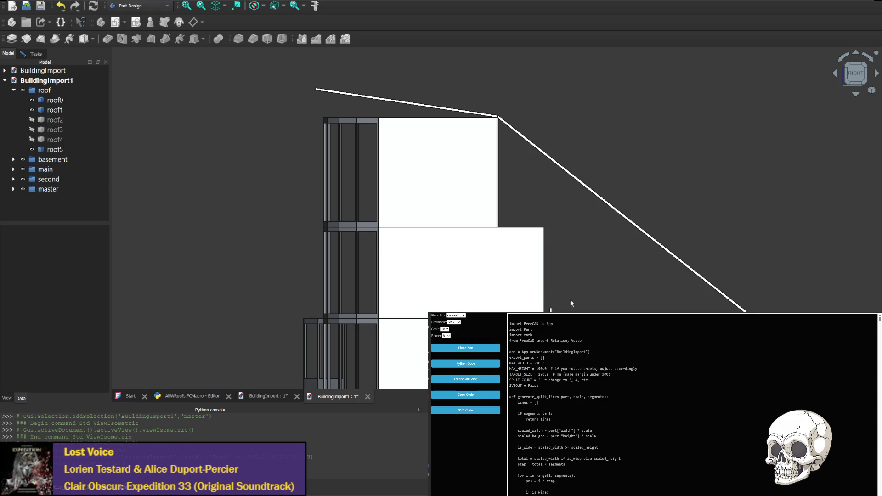
mouse_move(570, 300)
middle_down()
mouse_move(528, 221)
mouse_move(518, 239)
middle_up()
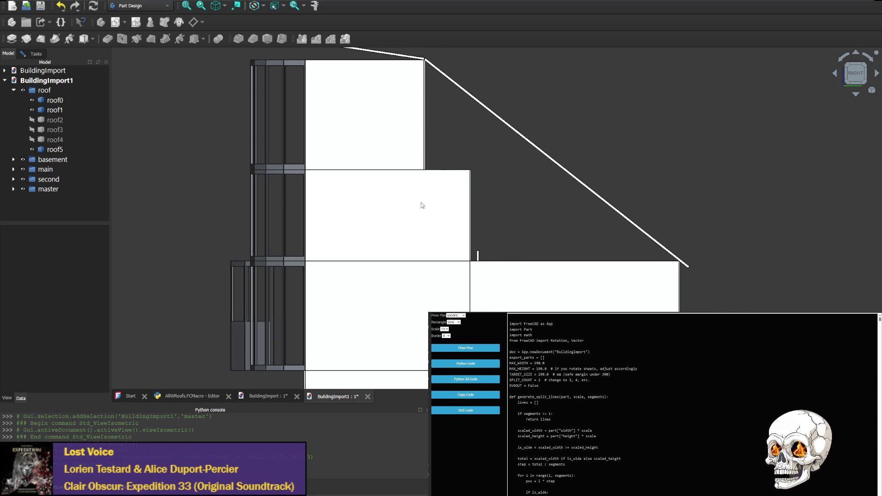
click(877, 75)
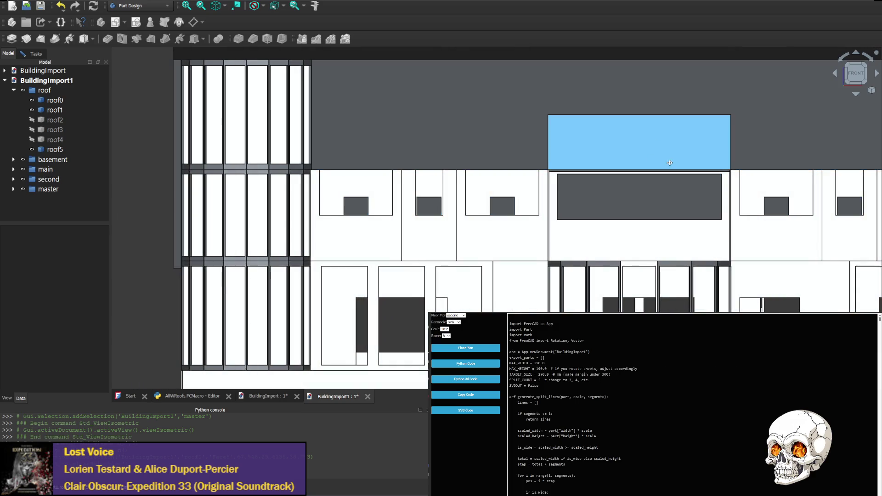
mouse_move(670, 162)
middle_down()
mouse_move(460, 214)
mouse_move(504, 215)
mouse_move(580, 186)
mouse_move(559, 164)
middle_up()
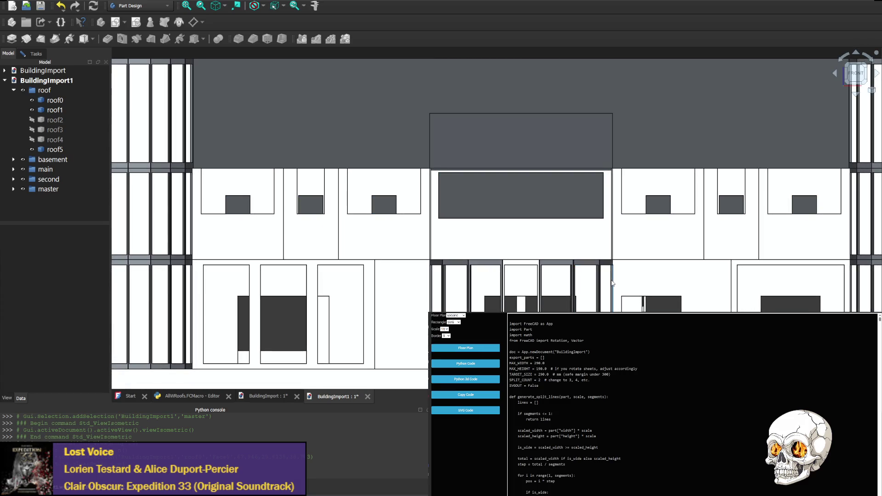
middle_drag(369, 178, 447, 231)
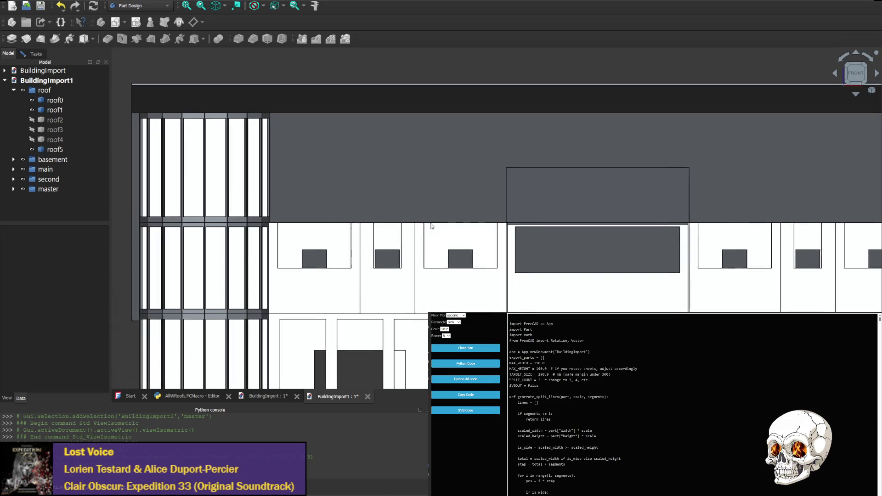
Rotate through the right and left side elevations, ending on the straight front elevation.
click(835, 74)
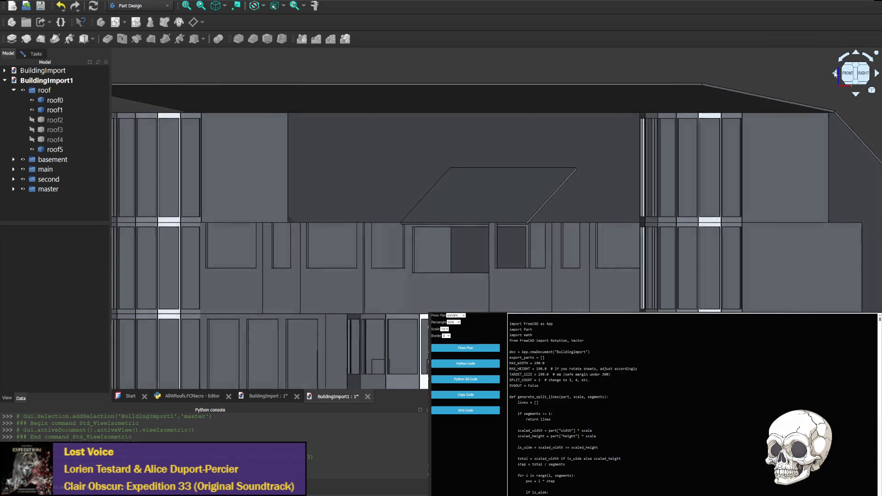
click(835, 74)
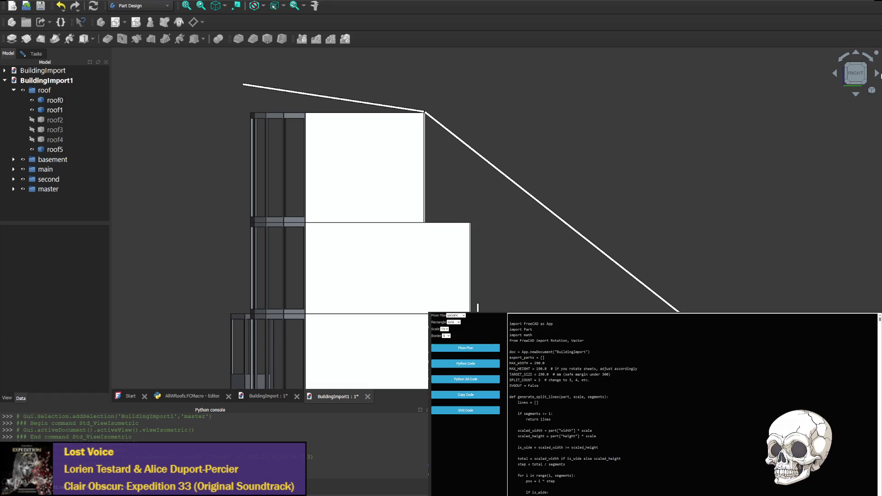
click(877, 74)
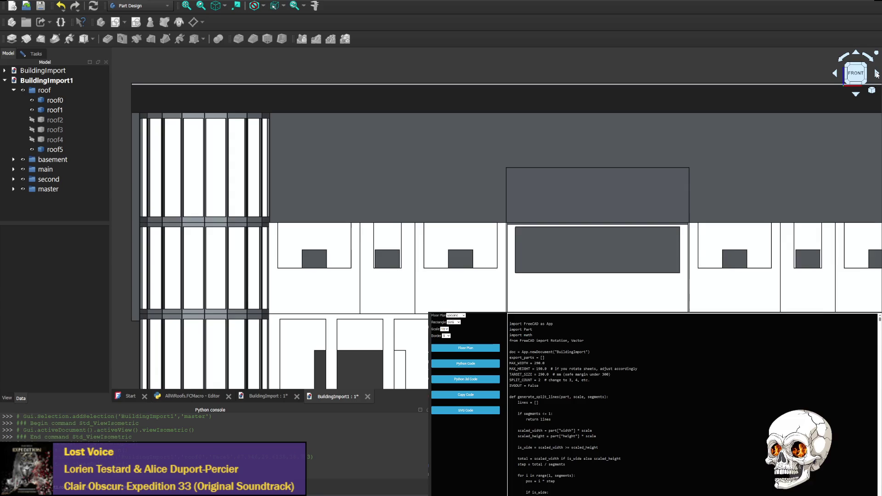
click(877, 74)
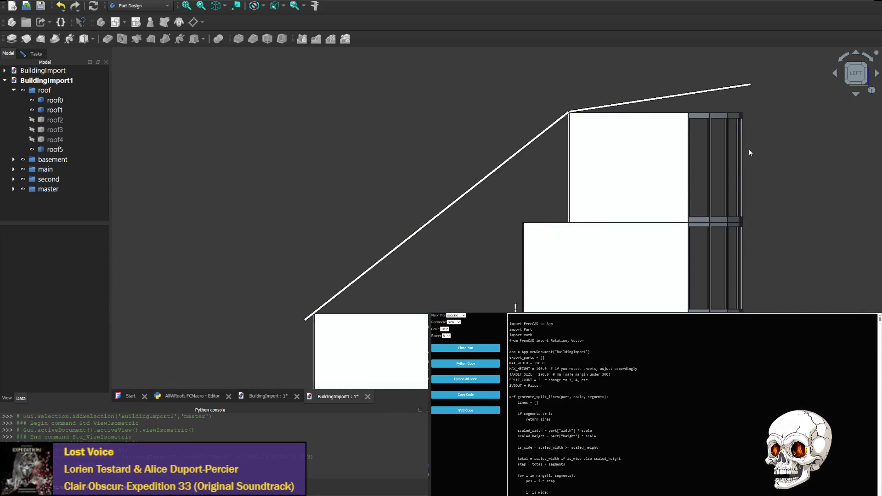
click(835, 75)
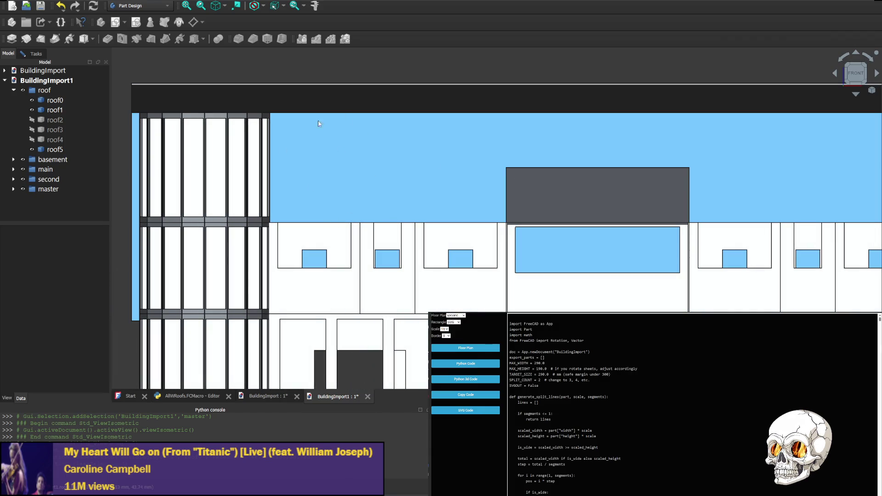
Zoom in and toggle selection of the upper wall face with its windows.
scroll(436, 238, down, 2)
scroll(435, 238, up, 2)
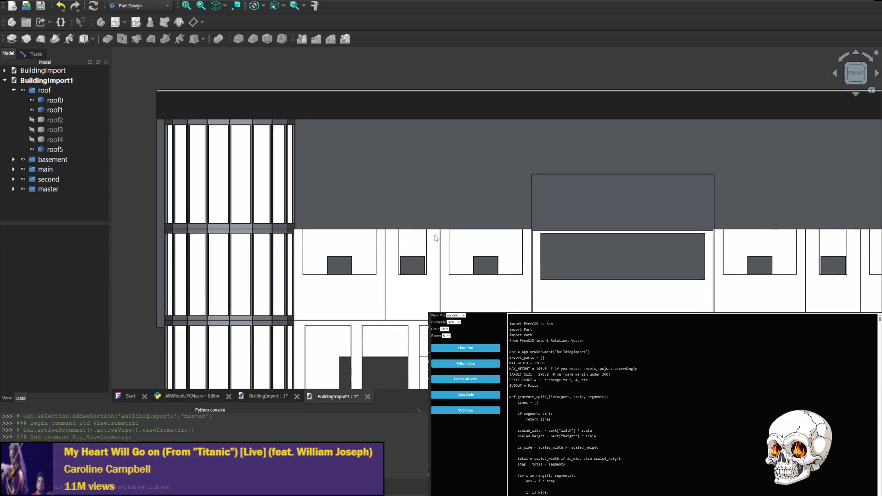
scroll(385, 180, down, 2)
scroll(535, 205, up, 1)
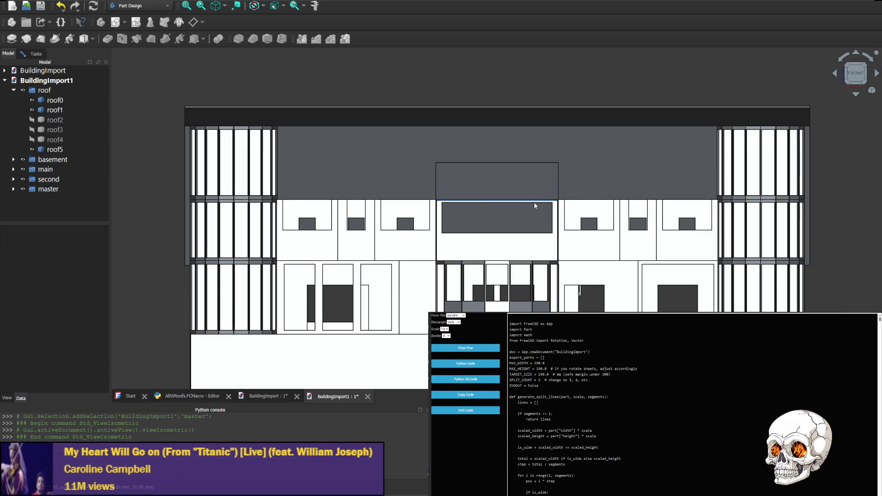
scroll(534, 206, down, 1)
scroll(607, 224, up, 1)
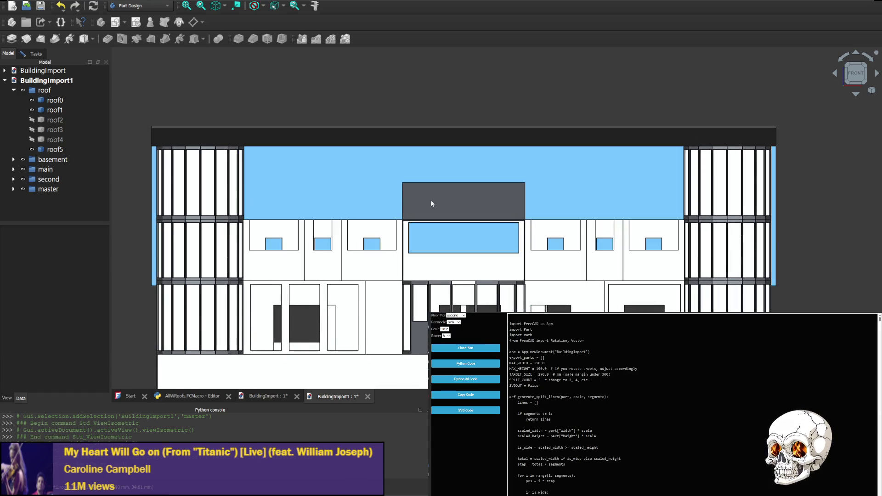
click(660, 162)
click(243, 155)
click(246, 151)
click(245, 155)
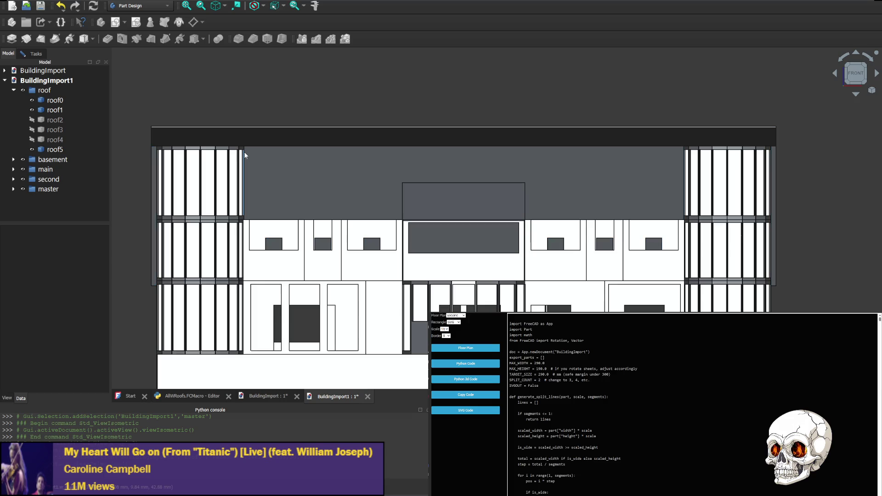
Select the wall face with its side strips, then tilt to look down from above the front.
click(246, 152)
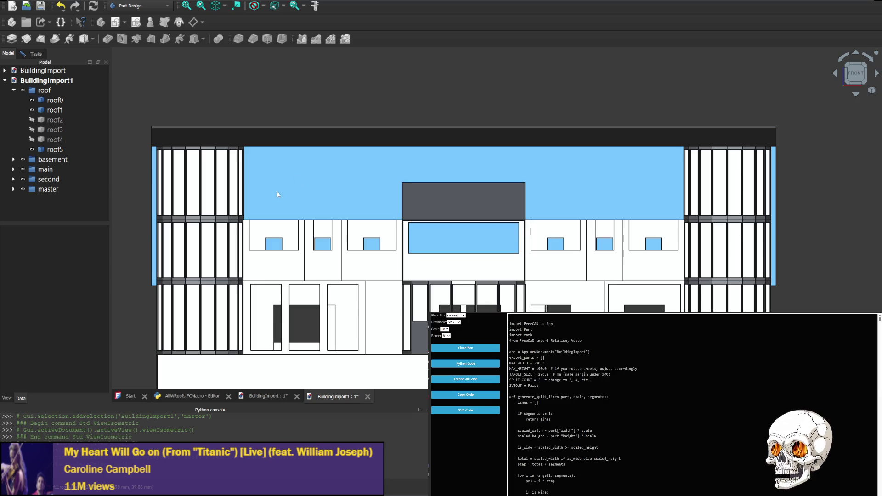
click(245, 218)
click(245, 217)
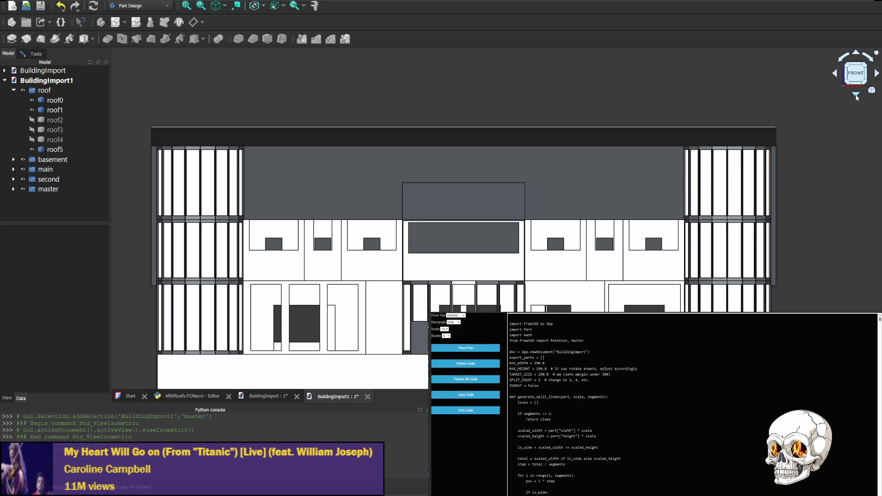
click(857, 96)
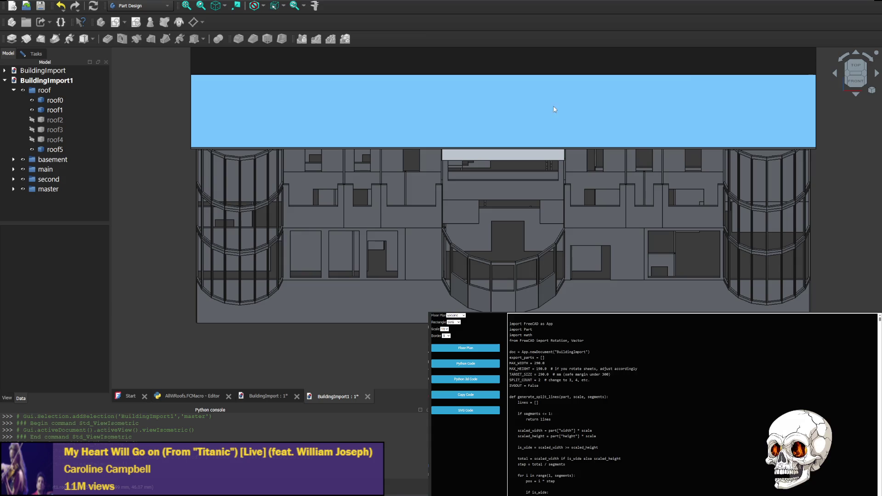
click(859, 54)
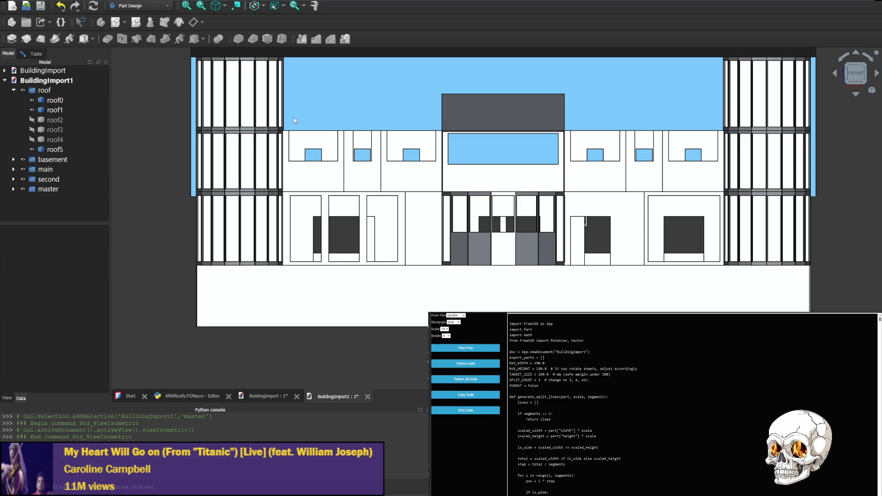
From a top-front view, select the roof1 part and hide it.
click(857, 95)
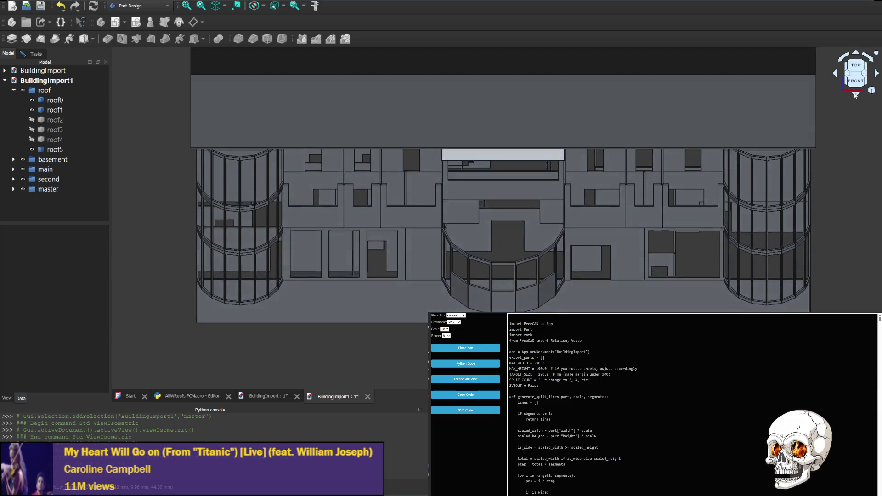
click(327, 122)
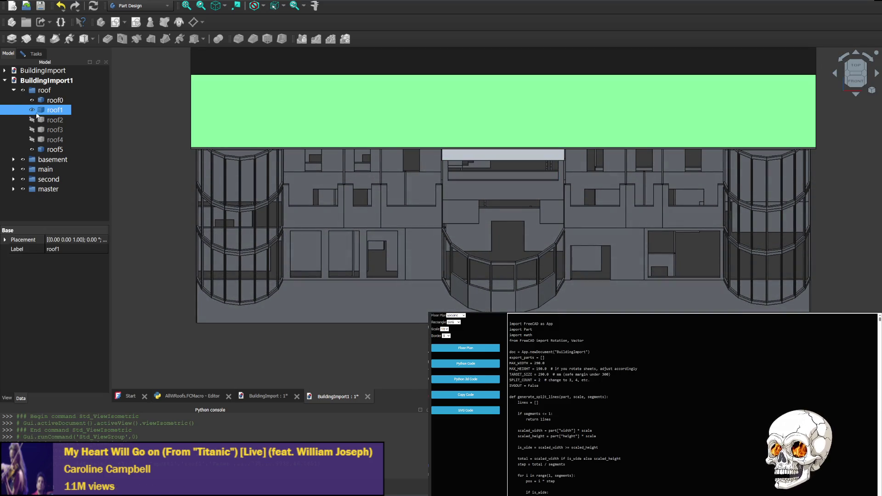
click(32, 111)
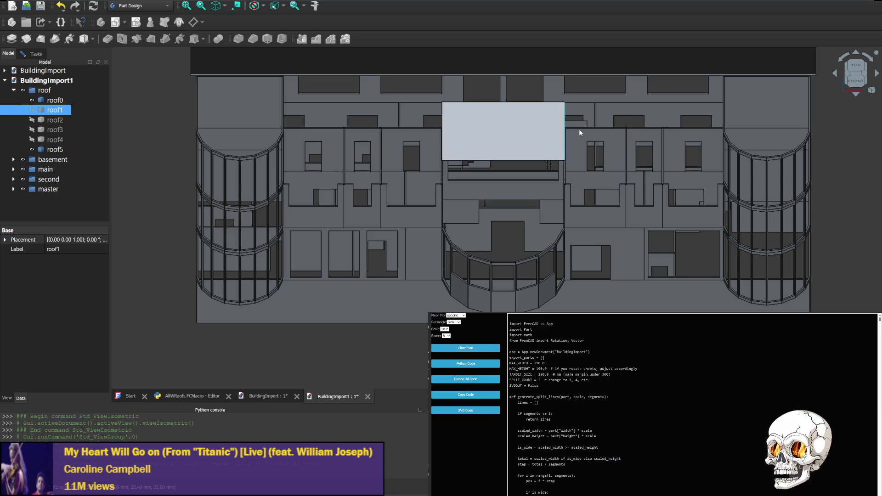
Return to the front view and rotate round to the right side.
click(857, 54)
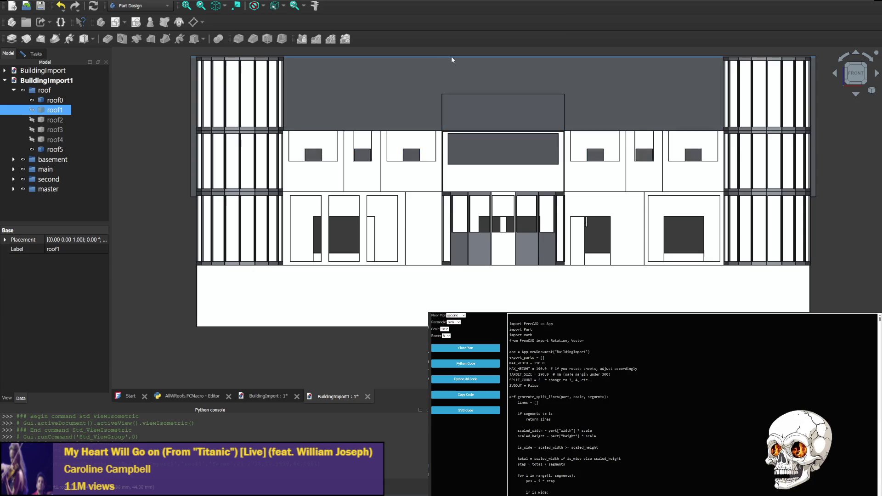
click(834, 73)
click(835, 73)
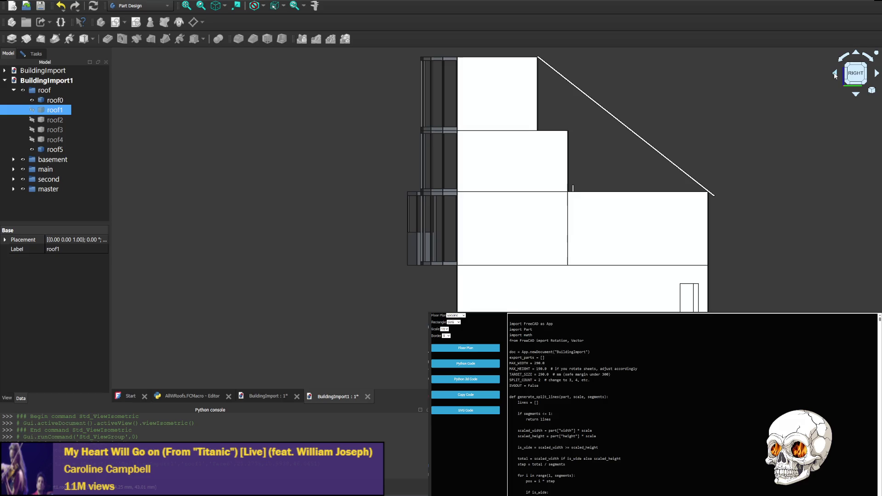
Clear the roof1 selection and centre the building in the flat right side view.
click(835, 73)
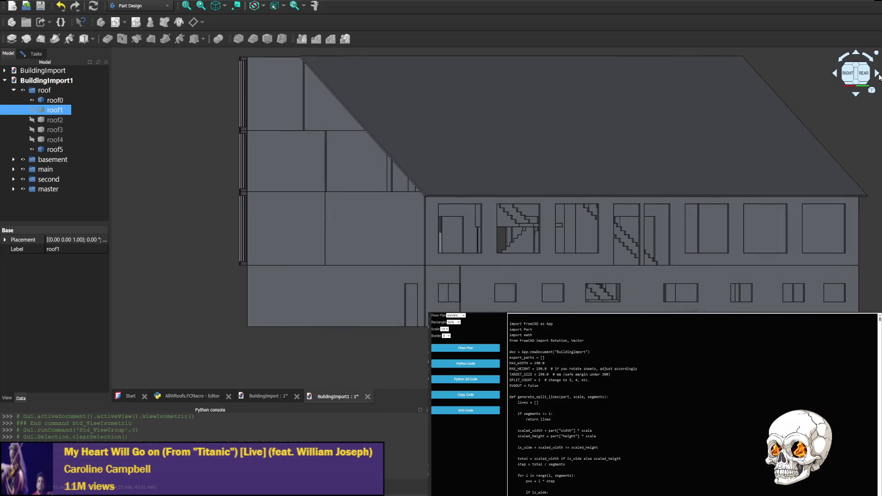
click(879, 77)
click(876, 73)
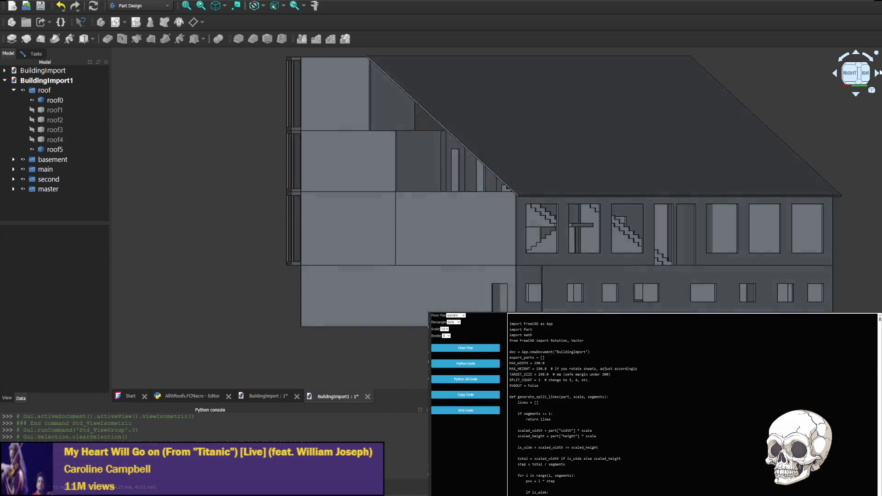
mouse_move(527, 121)
middle_down()
mouse_move(433, 124)
mouse_move(453, 129)
middle_up()
Rotate through right-rear and front-right to the front, lower the building, and tilt to Top/Front.
click(835, 73)
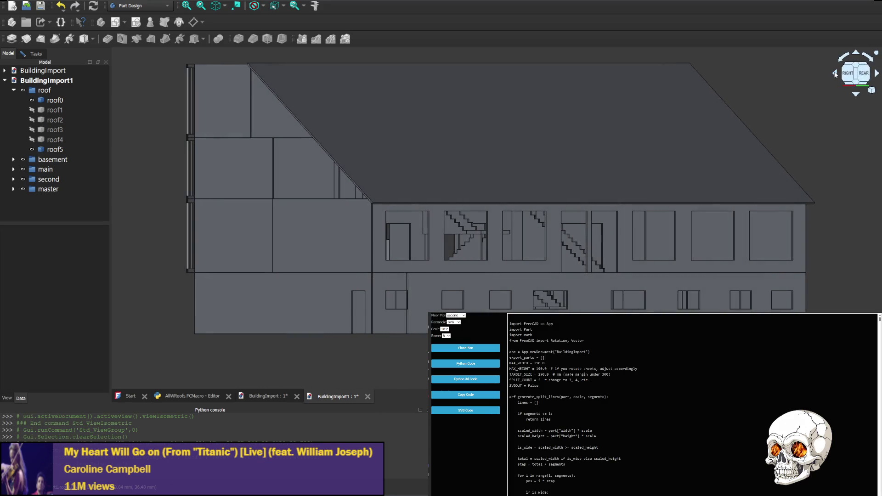
click(878, 73)
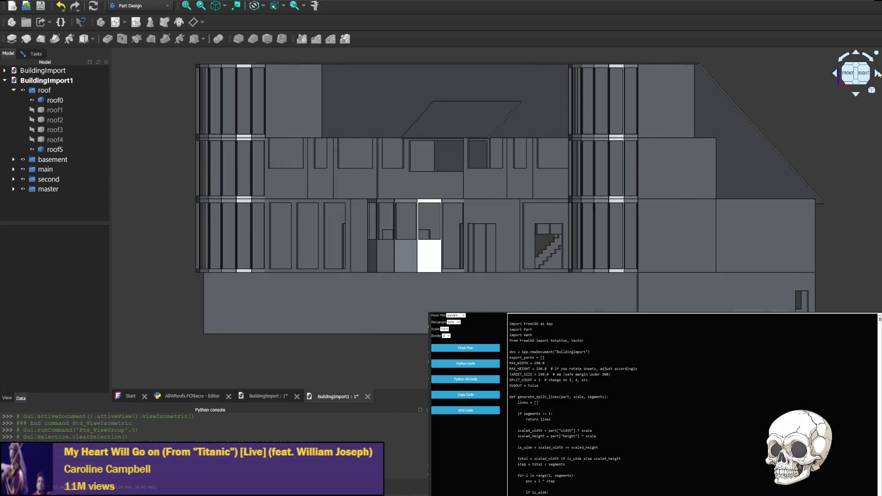
click(878, 73)
middle_drag(664, 95, 691, 188)
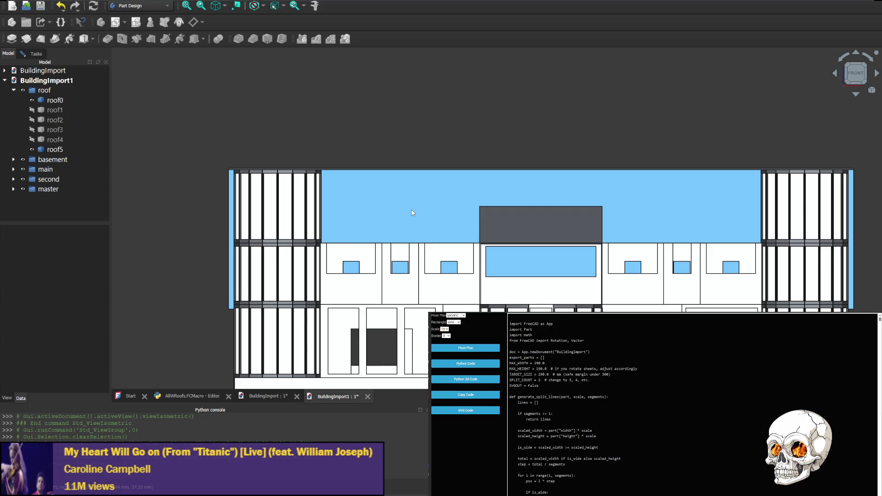
click(856, 95)
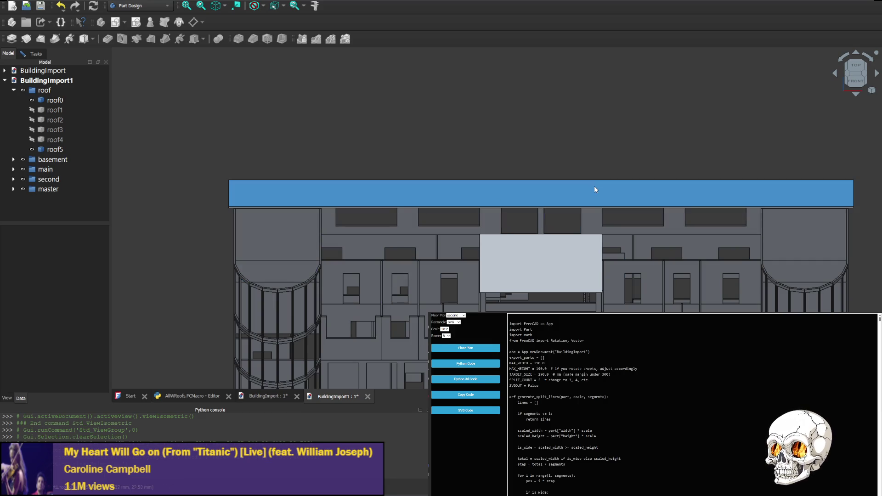
From the Top view, hide the roof0 face and the basement walls group.
click(855, 67)
click(441, 168)
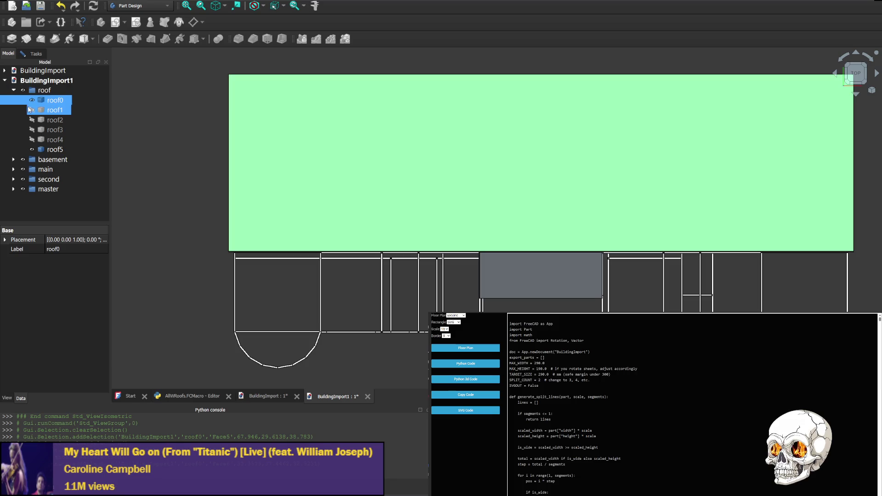
click(31, 101)
mouse_move(422, 160)
middle_down()
mouse_move(402, 107)
mouse_move(427, 146)
middle_up()
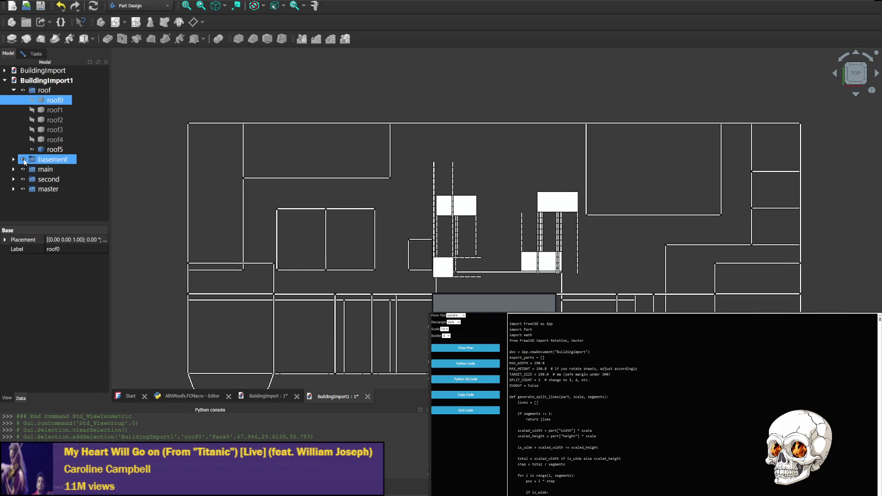
click(23, 159)
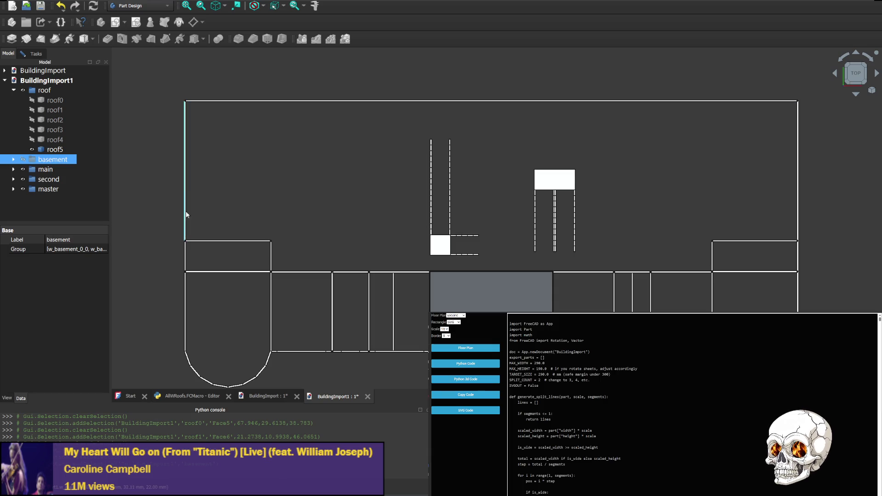
Go Bottom then Rear on the nav cube, recentre, and tilt to look down on the rear.
click(857, 96)
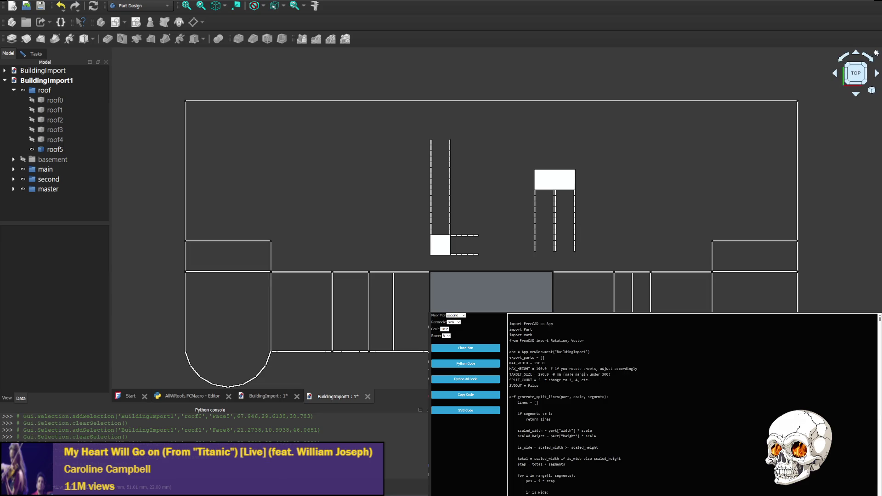
click(876, 53)
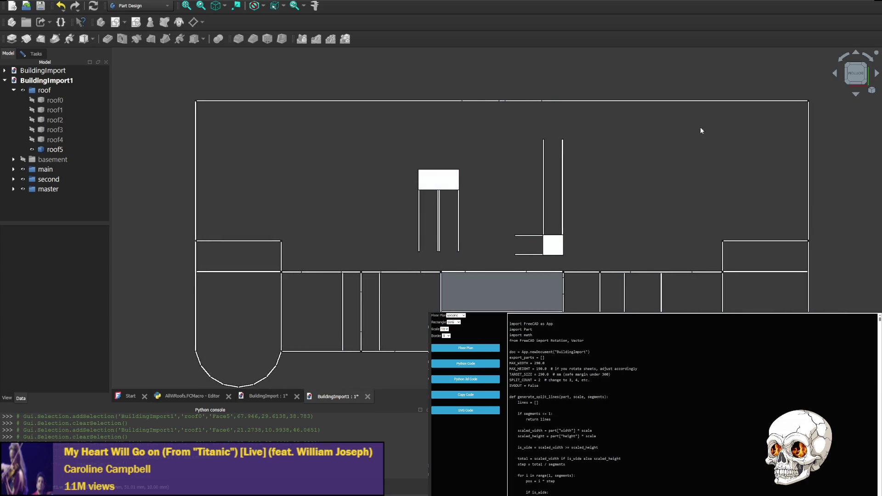
click(857, 96)
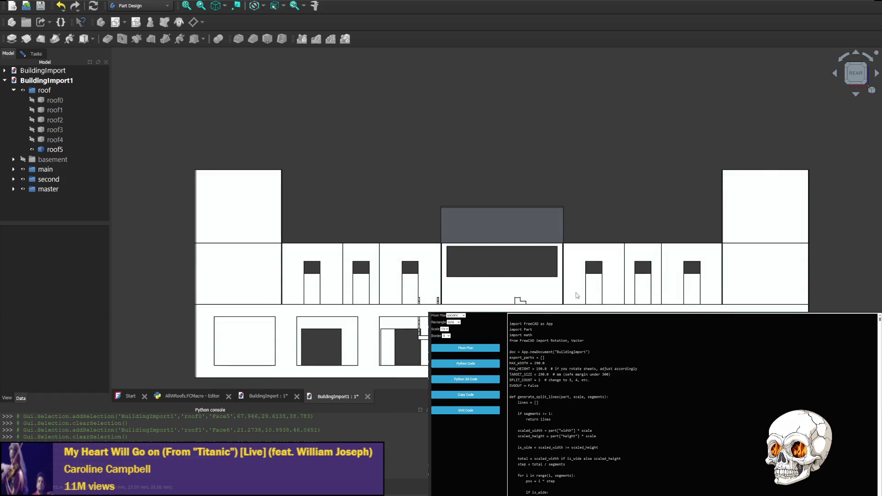
mouse_move(578, 295)
middle_down()
mouse_move(559, 203)
mouse_move(621, 209)
middle_up()
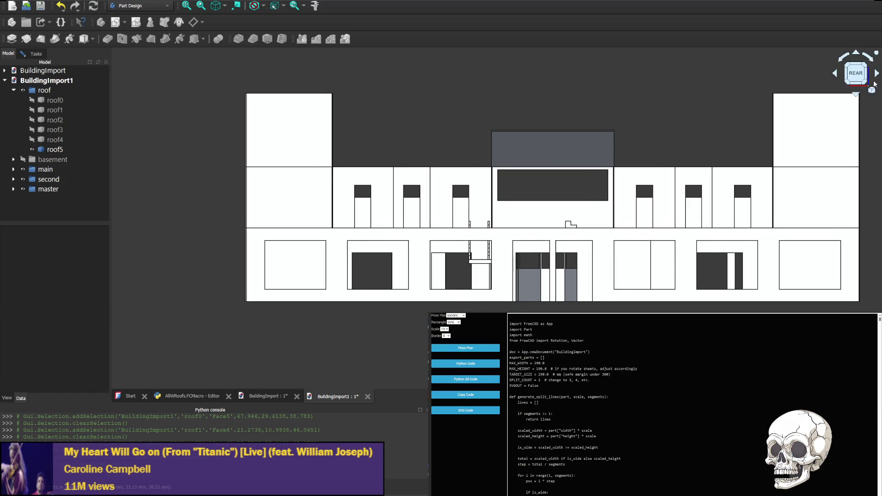
middle_drag(631, 278, 543, 295)
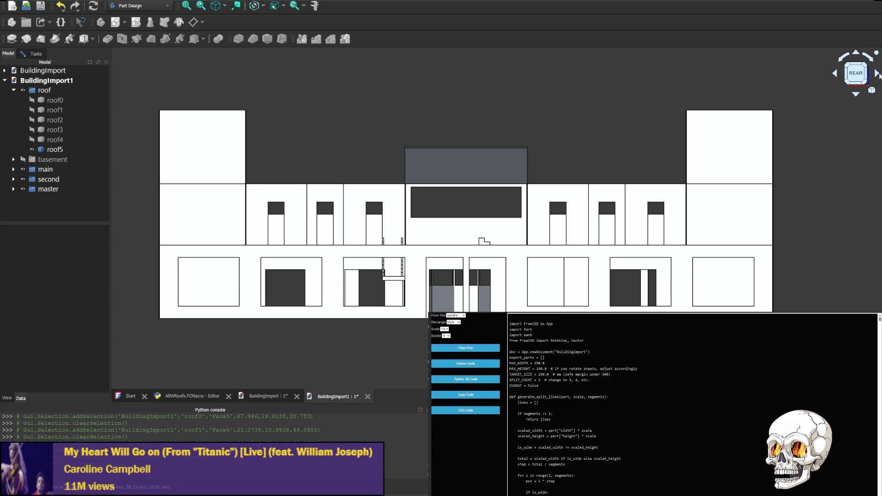
middle_drag(456, 245, 479, 224)
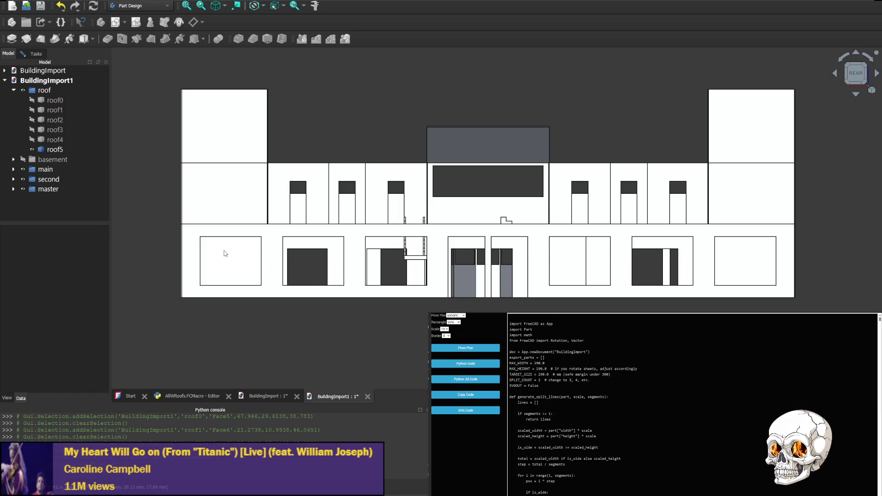
click(855, 94)
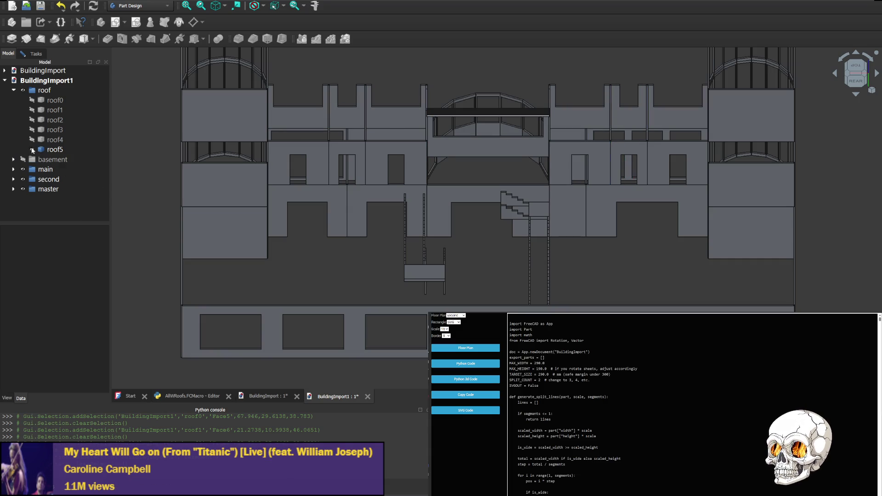
Hide the second and master floor groups in the model tree.
click(24, 180)
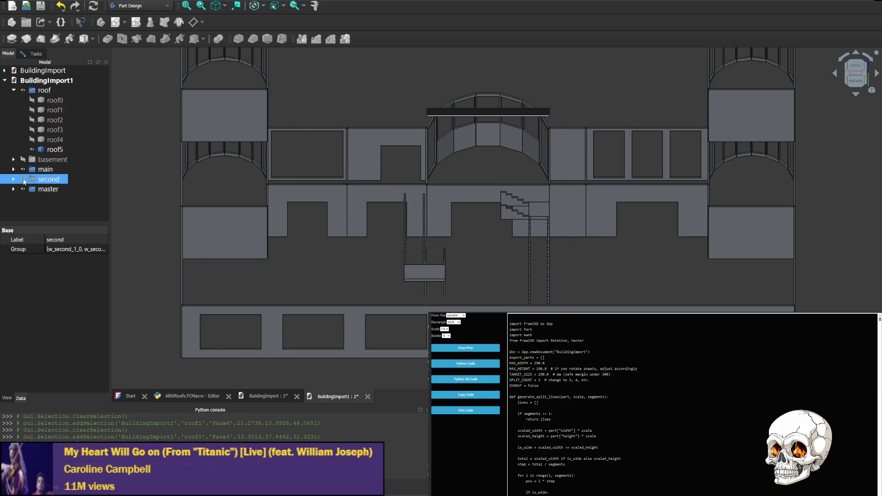
click(23, 190)
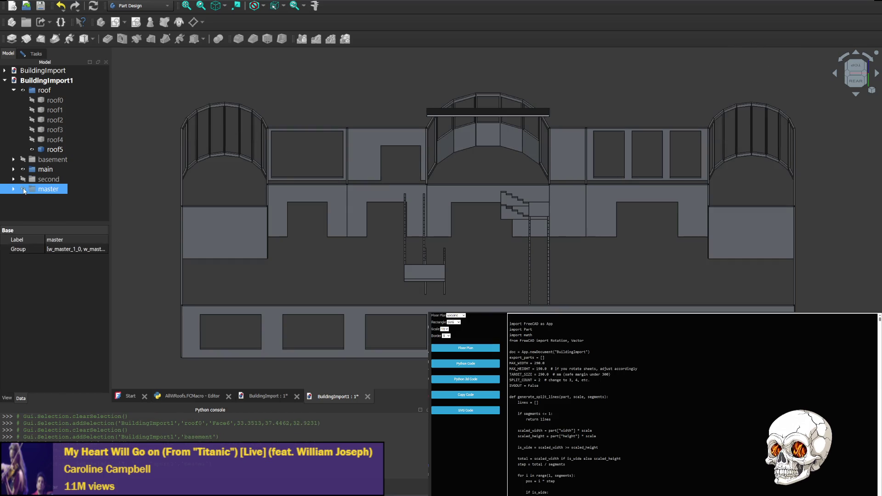
ctrl+click(59, 185)
ctrl+click(70, 181)
Expand the main floor group to list its w_main and s_main wall pieces.
click(182, 283)
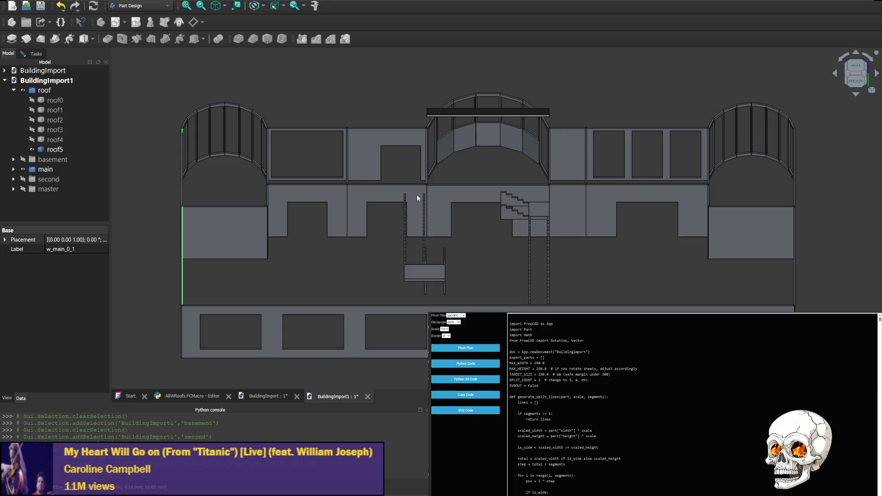
click(30, 170)
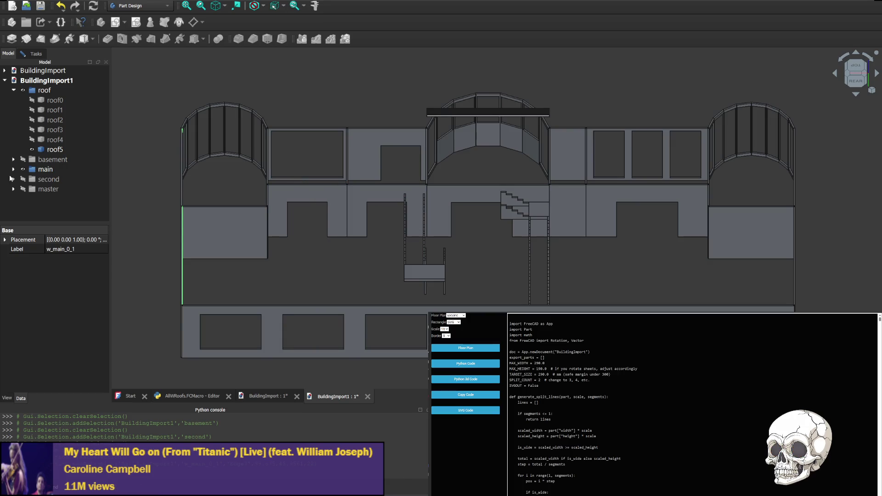
click(13, 169)
scroll(63, 151, down, 10)
click(63, 149)
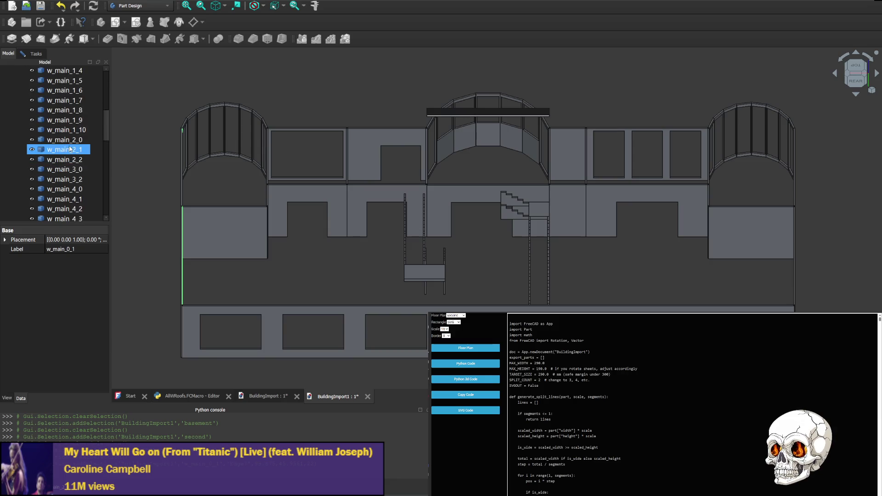
scroll(63, 152, down, 8)
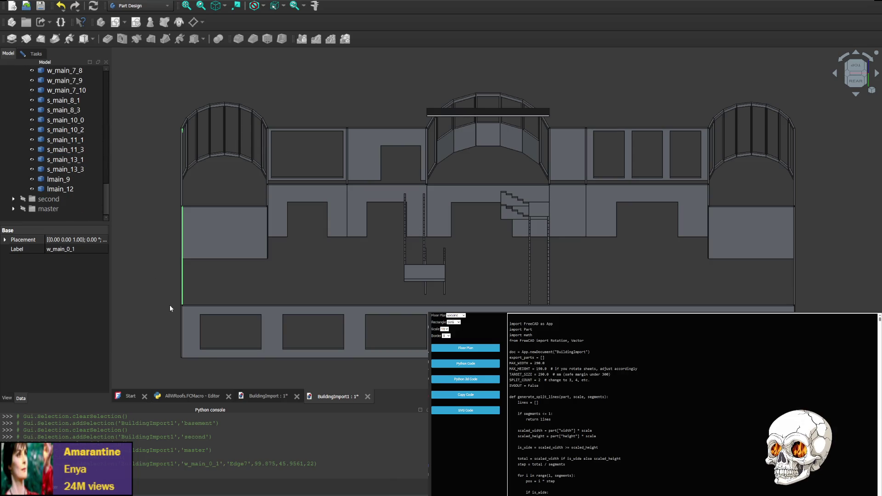
click(182, 272)
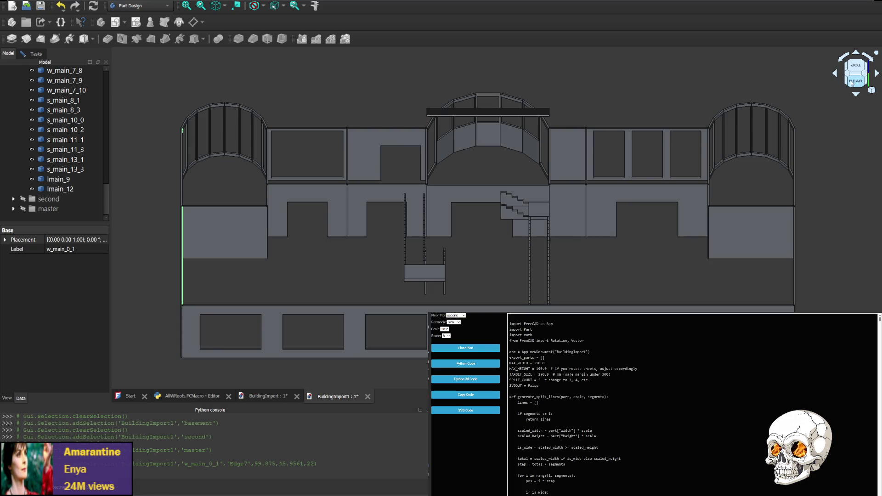
From an oblique corner view, select the left end wall and hide w_main_0_1.
click(837, 79)
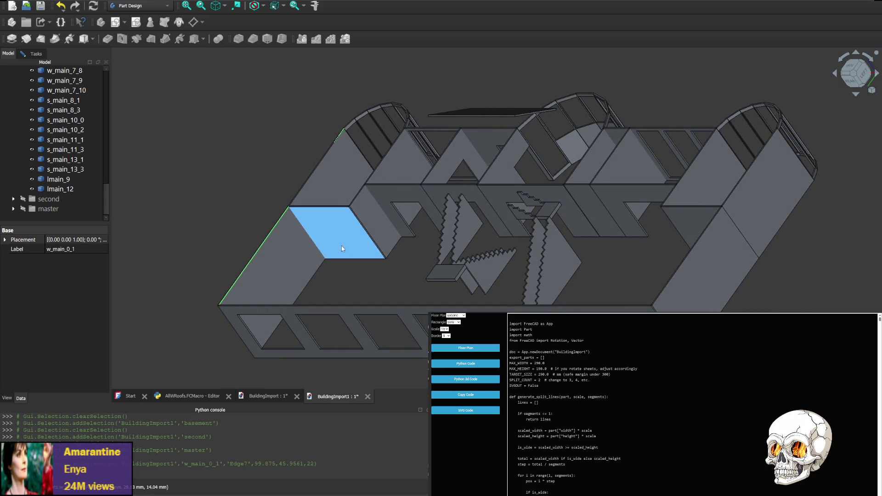
click(289, 265)
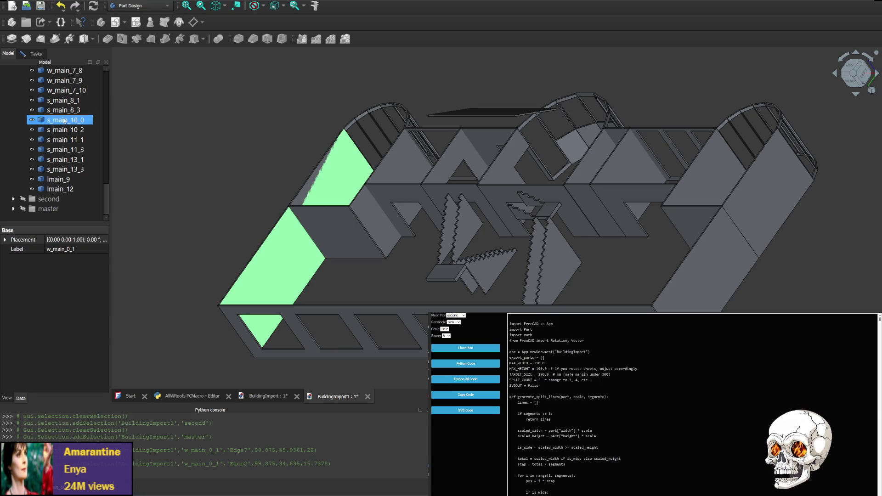
scroll(56, 158, up, 10)
scroll(56, 158, up, 4)
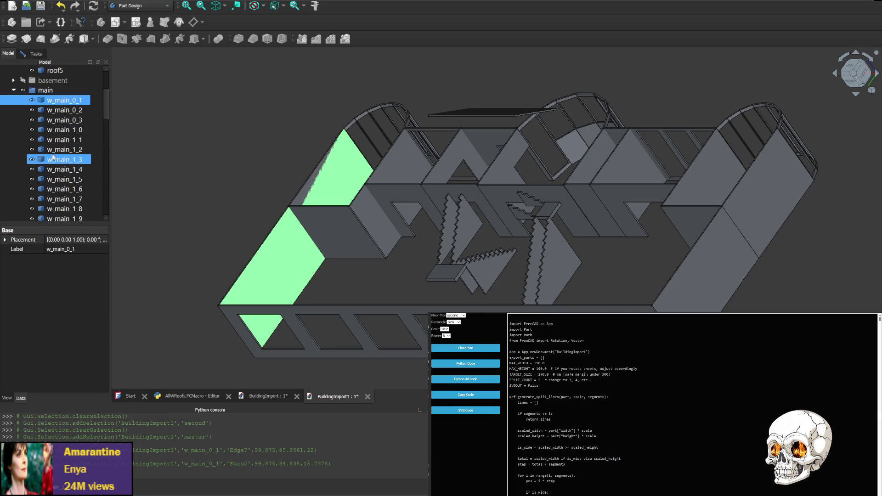
click(32, 100)
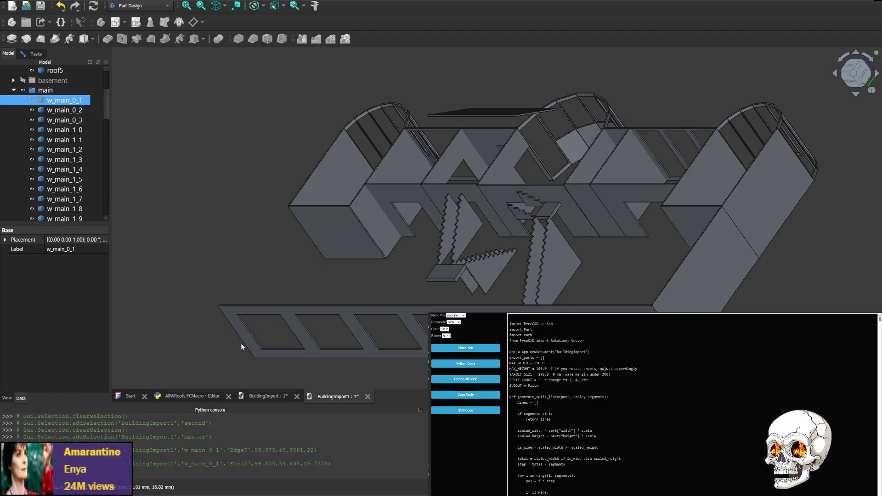
Inspect the triangular end face of w_main_7_2, then snap to the straight rear elevation.
click(341, 171)
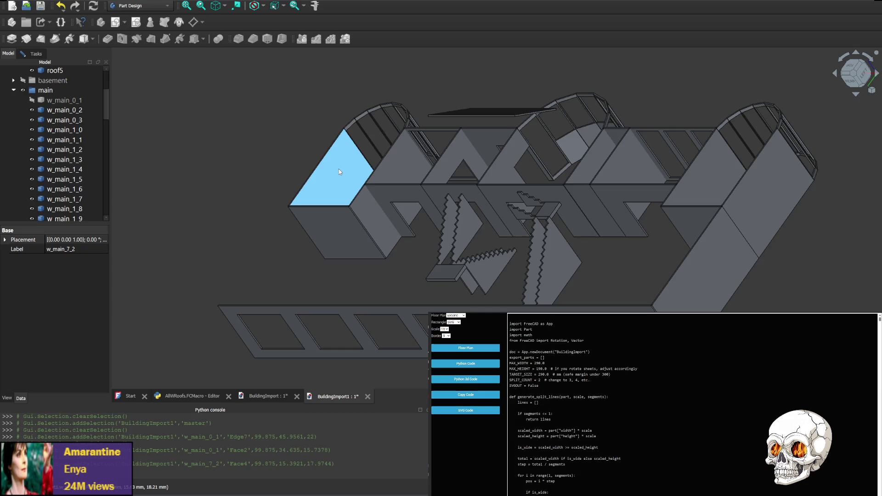
click(339, 172)
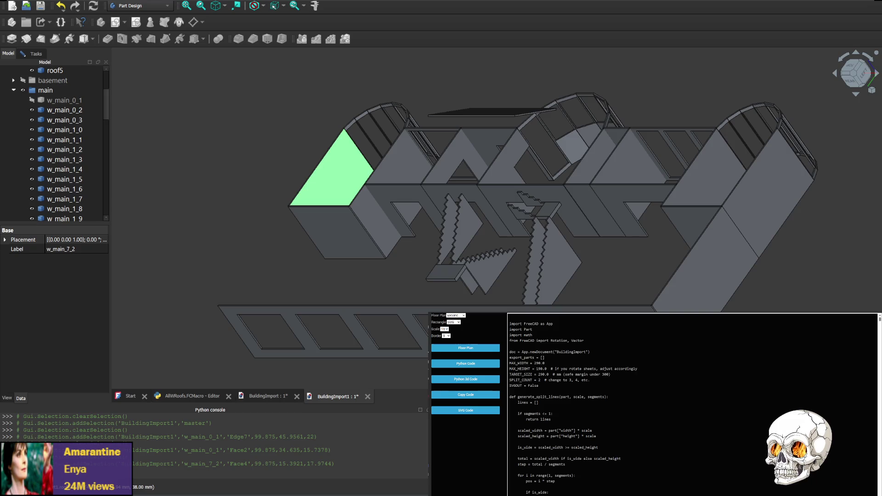
click(345, 177)
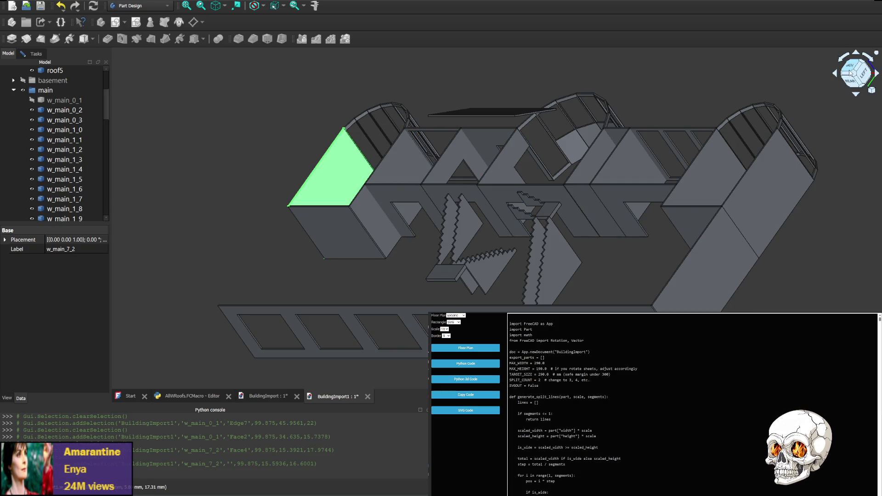
click(855, 81)
click(856, 82)
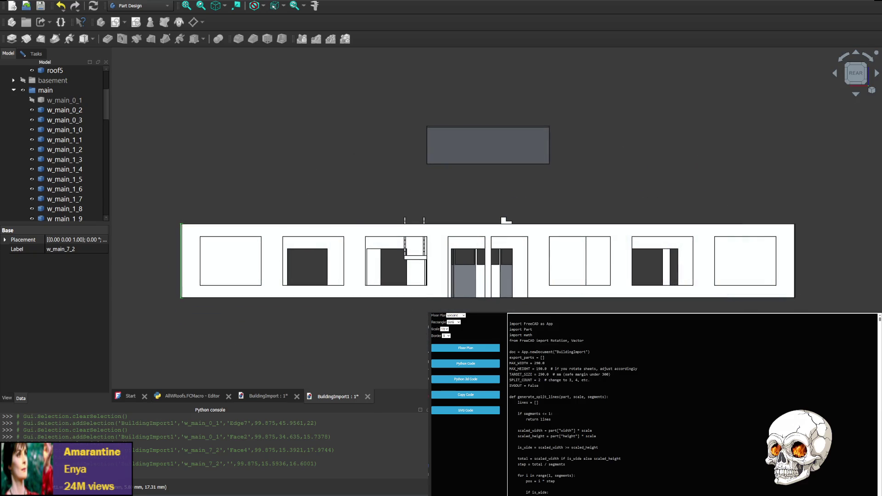
Switch to WebStorm and scroll floors.js up to the floors.main.r[1] 'Master Office' addRoom line.
key(alt+Tab)
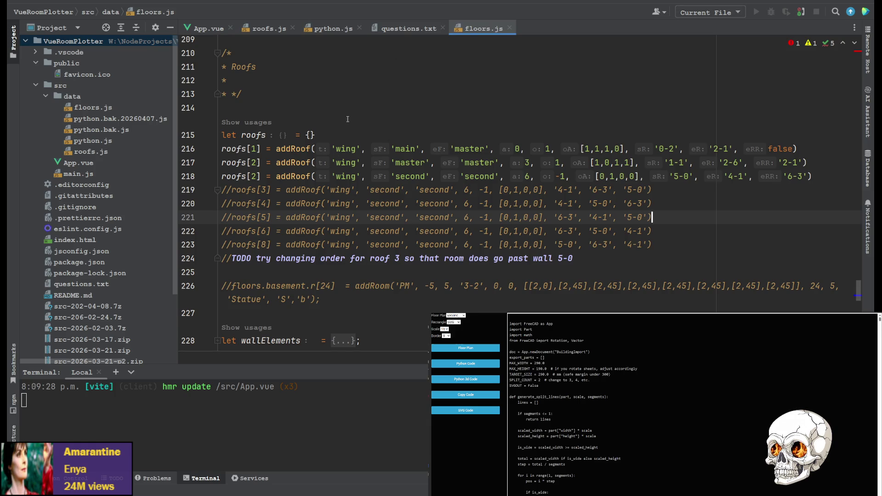
scroll(304, 206, up, 8)
scroll(304, 206, down, 3)
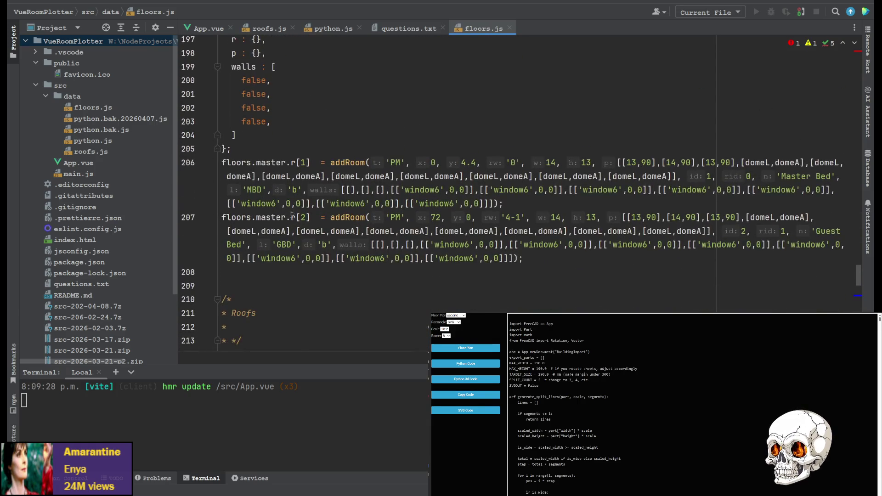
scroll(276, 197, up, 10)
scroll(261, 194, up, 4)
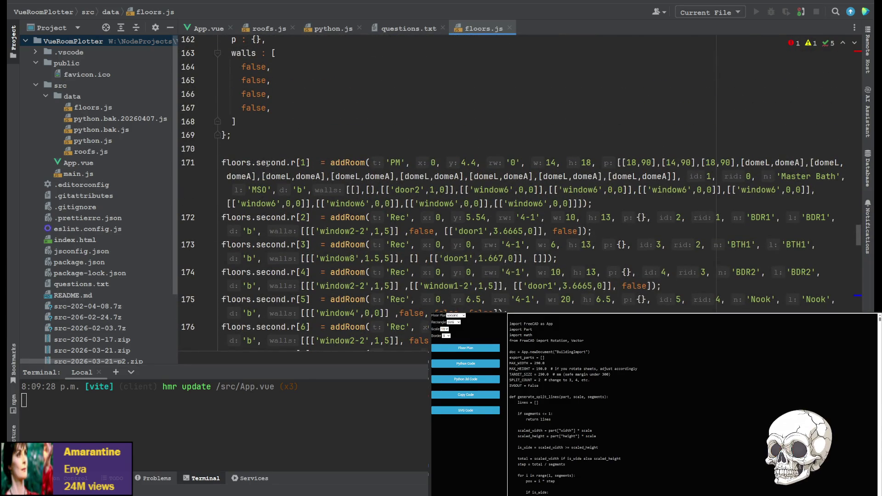
scroll(271, 159, up, 15)
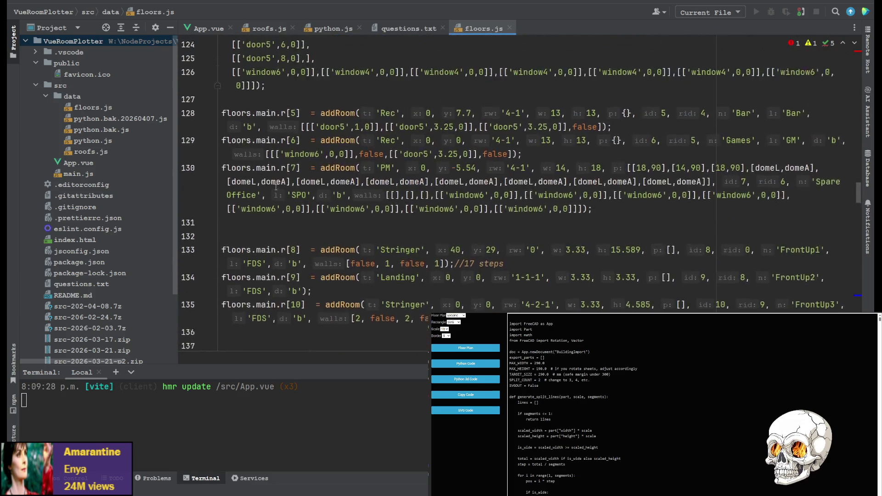
scroll(288, 171, up, 5)
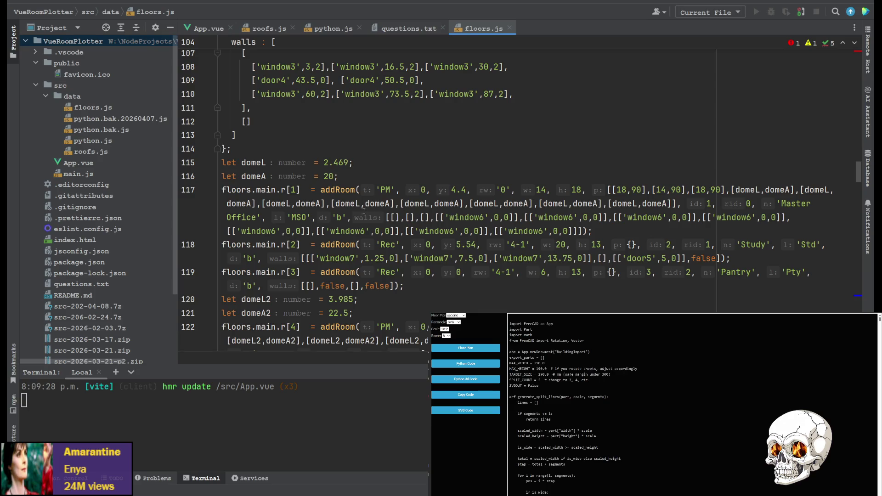
Replace the Master Office's first empty walls entry on line 117 with false.
click(400, 217)
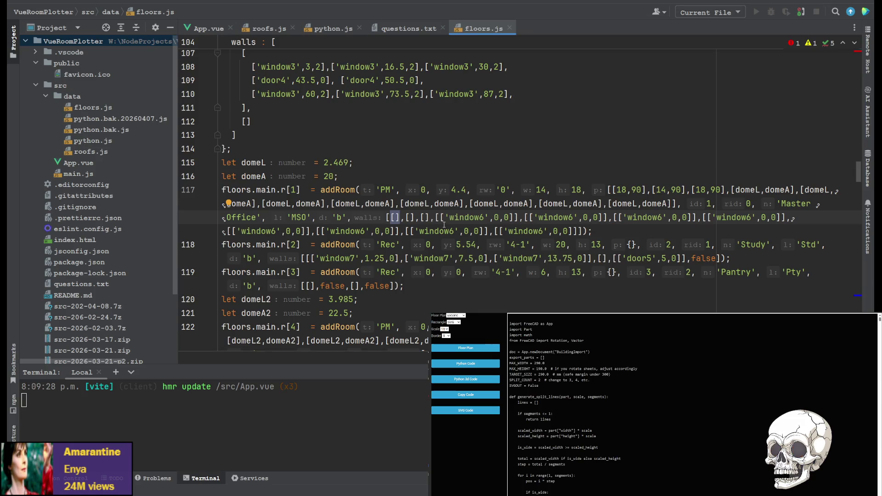
key(BackSpace)
key(BackSpace)
text(false)
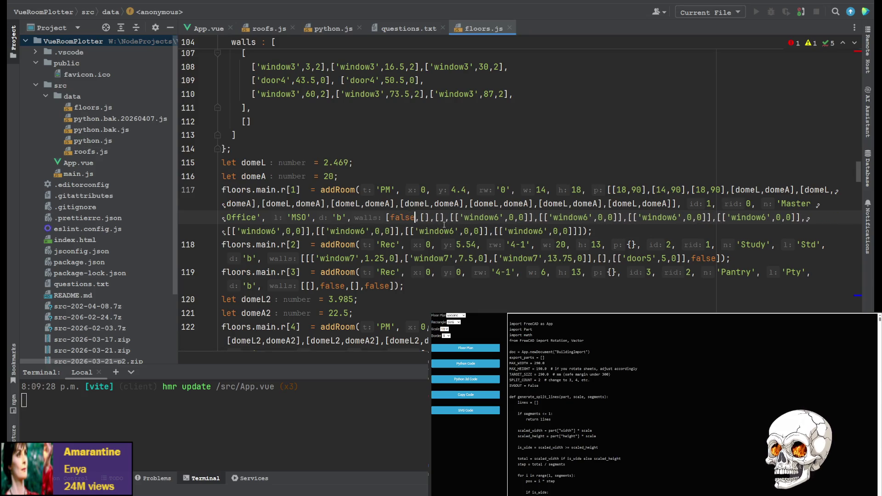
Change the Spare Office's third empty walls entry on line 130 to false, then open App.vue.
scroll(444, 225, down, 5)
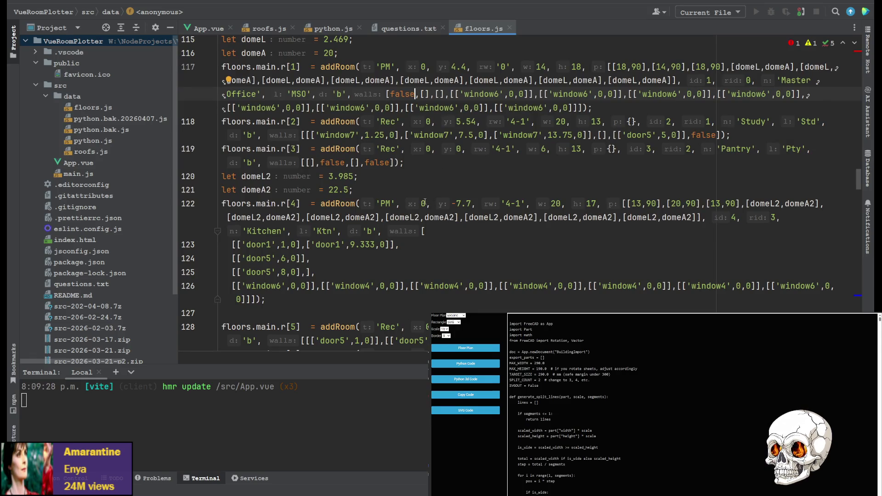
scroll(425, 202, down, 2)
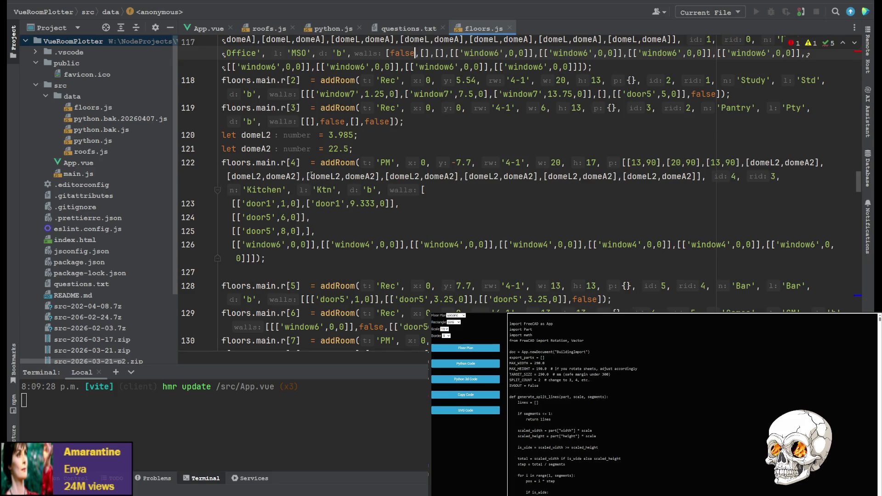
scroll(343, 248, up, 2)
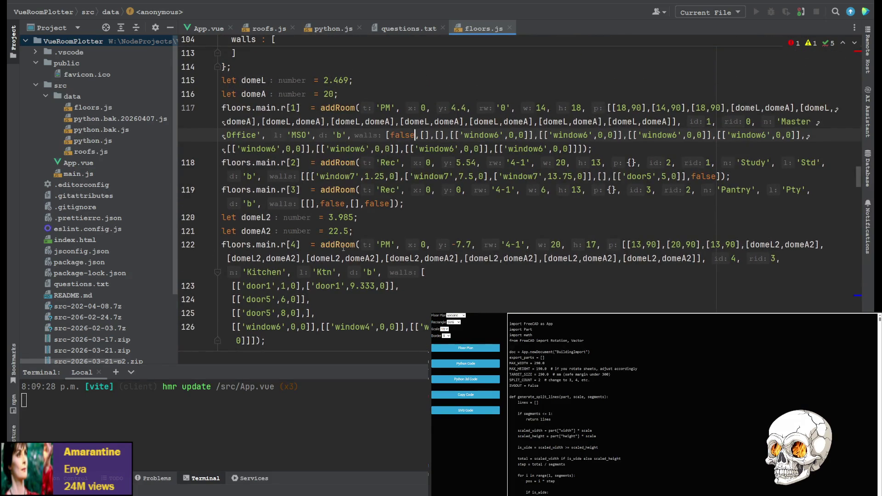
scroll(456, 150, down, 4)
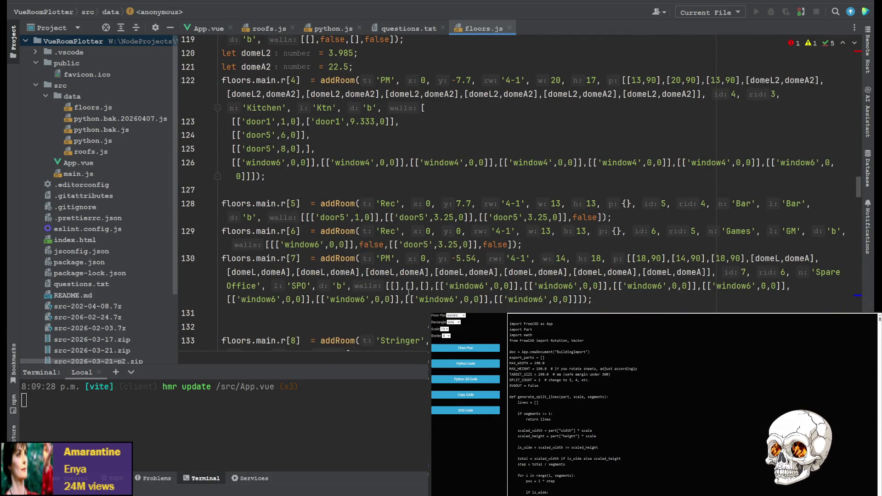
click(423, 285)
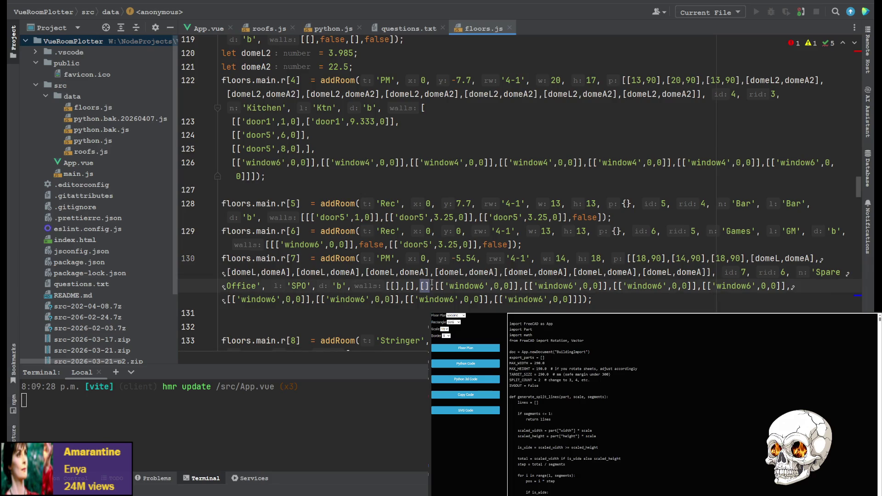
key(BackSpace)
text(false)
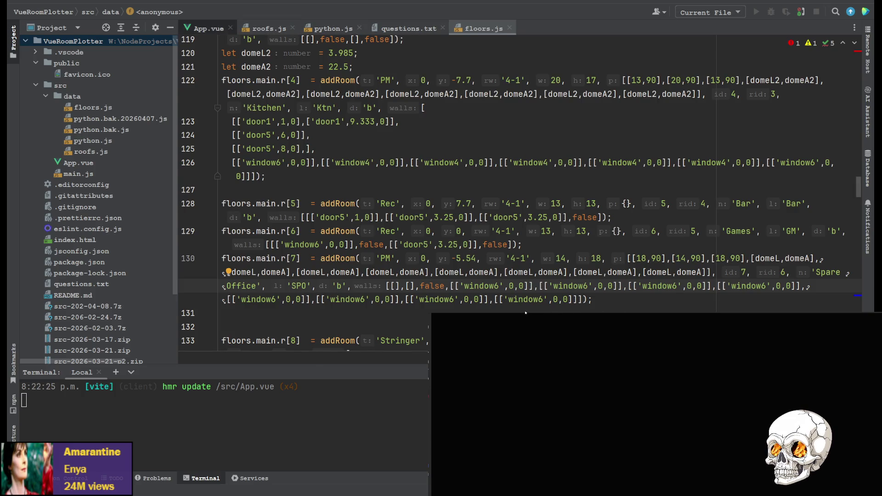
click(224, 29)
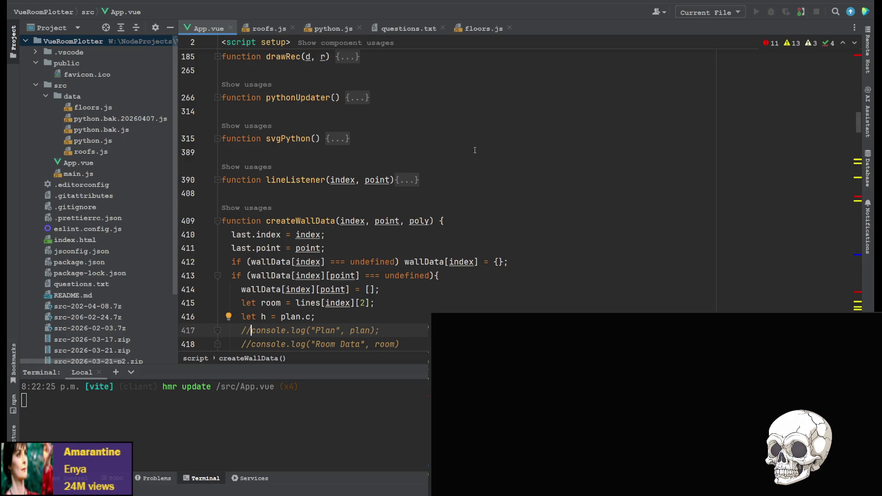
Search App.vue for 'wee of' to find the wall loop in createWallData.
click(509, 148)
key(ctrl+f)
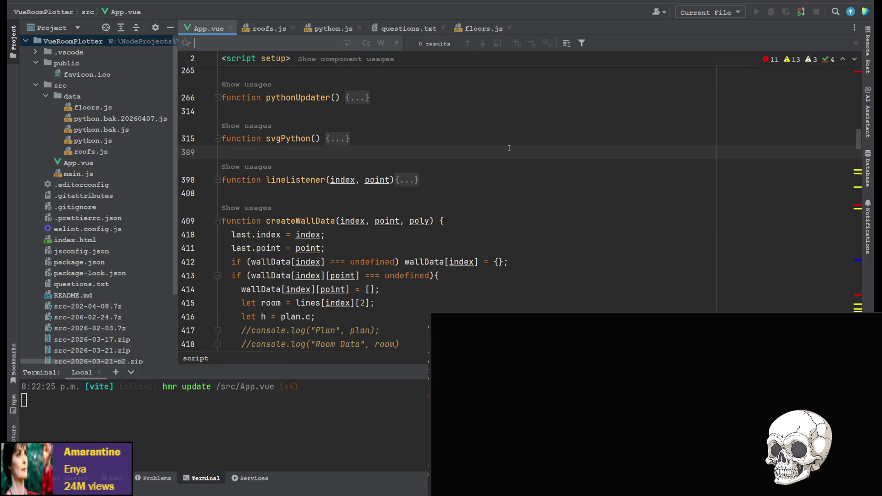
text(ww of)
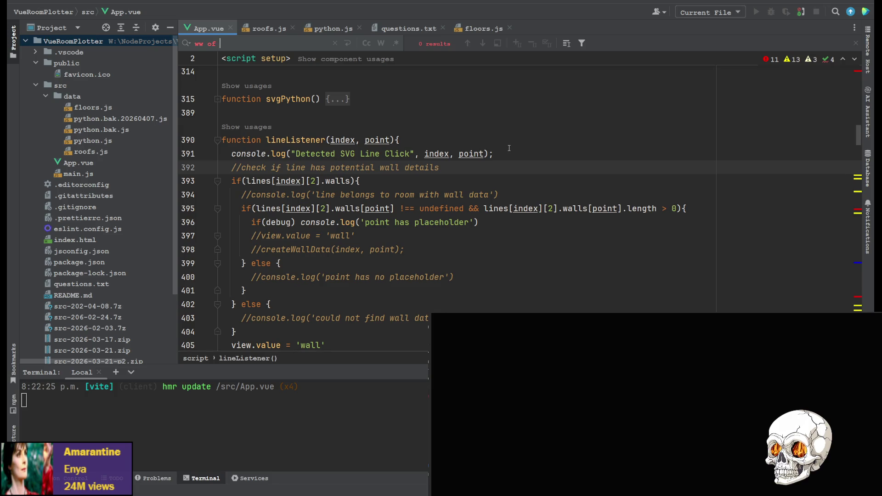
key(BackSpace)
key(BackSpace)
key(BackSpace)
text(wee of)
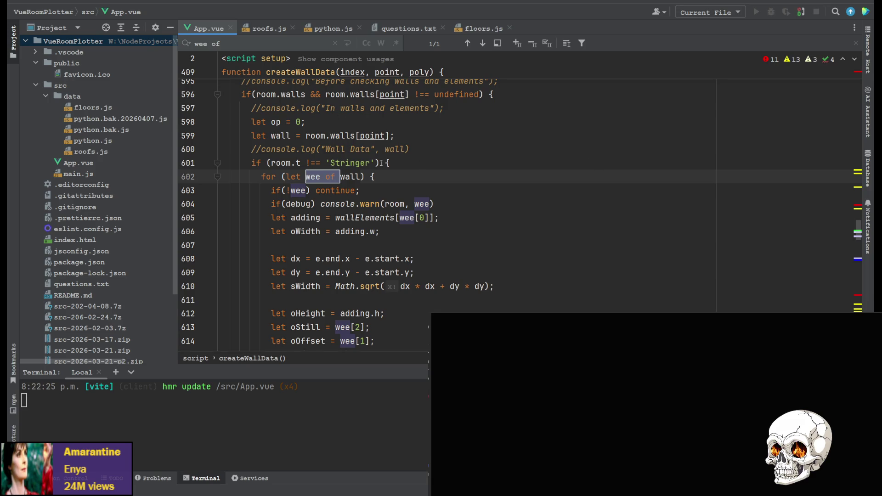
scroll(381, 163, up, 1)
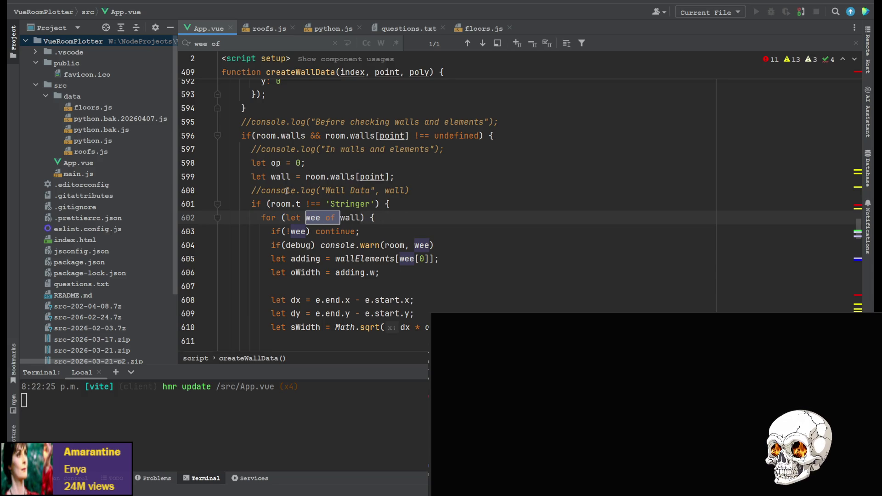
Uncomment the Wall Data console.log on line 600, save App.vue, and return to floors.js.
click(256, 192)
key(BackSpace)
key(Delete)
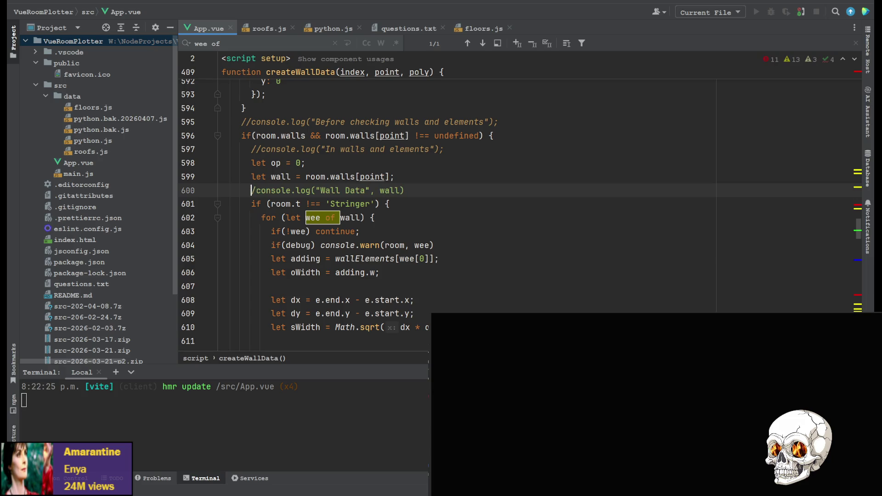
key(ctrl+s)
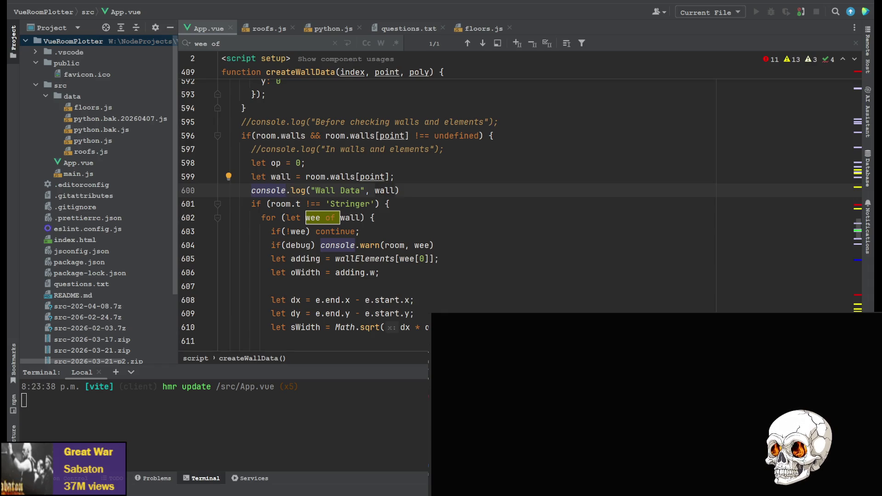
click(482, 29)
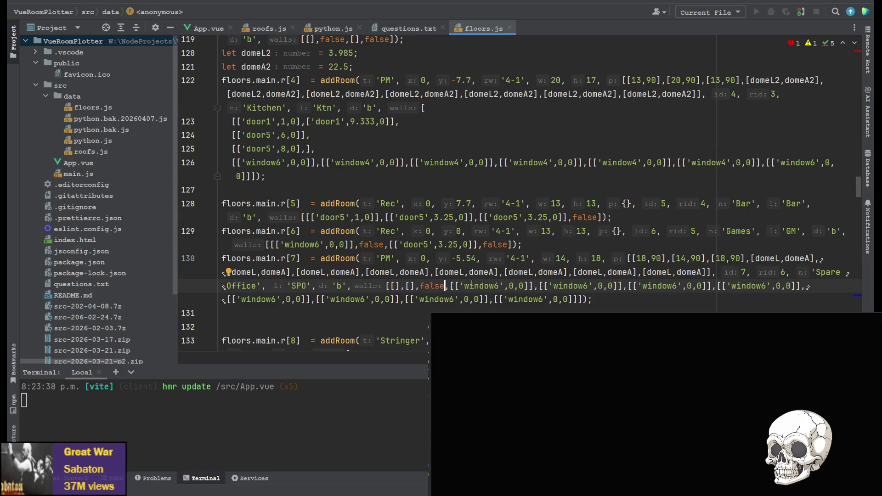
Put [] back in place of false on line 130 and in the Master Office walls on line 117.
key(BackSpace)
key(BackSpace)
key(BackSpace)
text([])
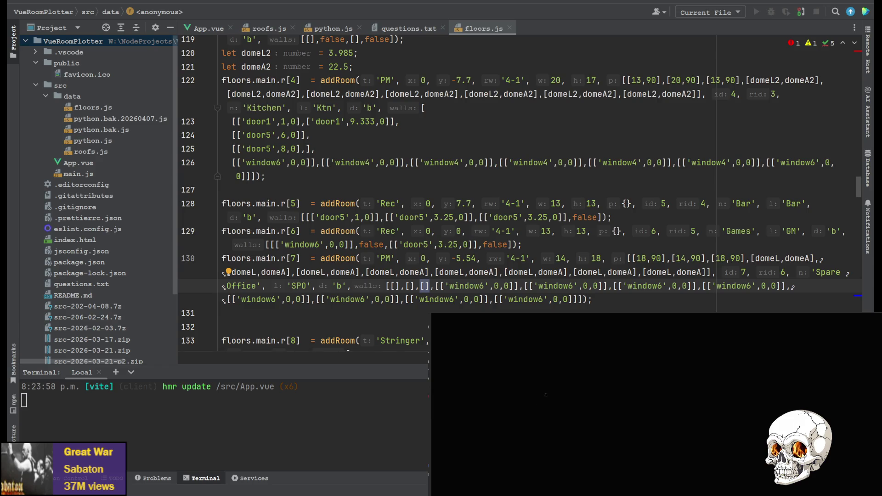
scroll(460, 184, up, 6)
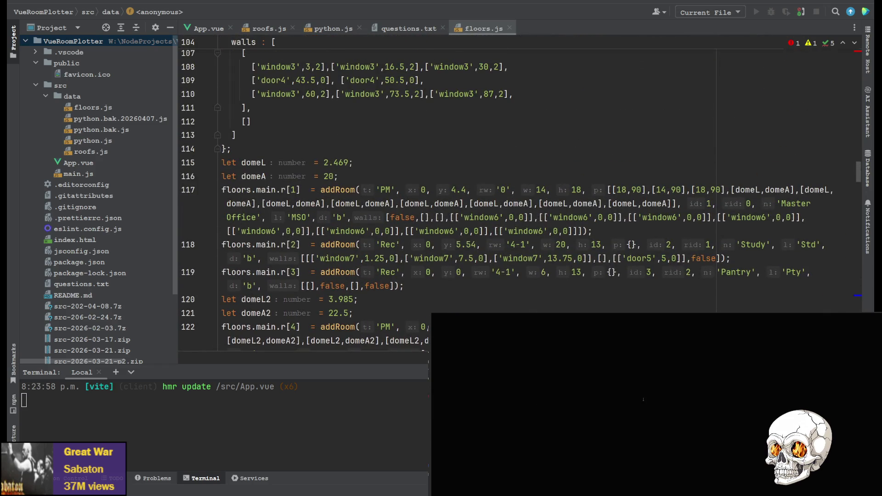
double_click(403, 217)
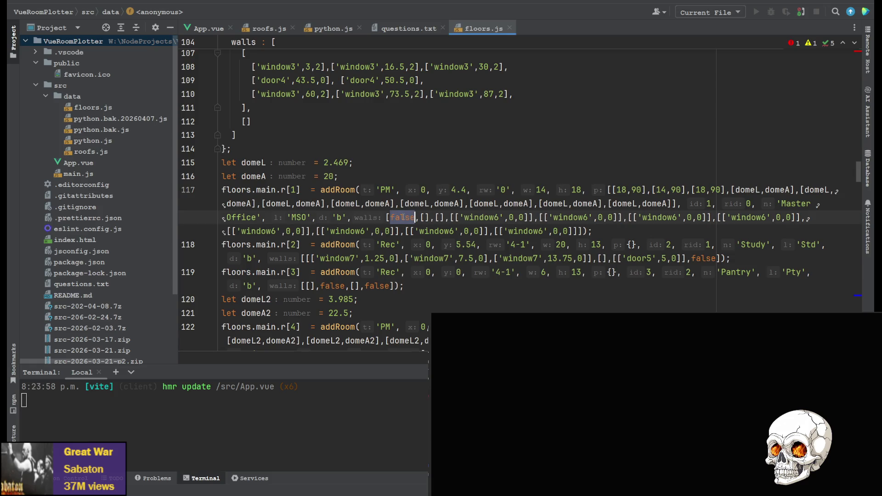
text([])
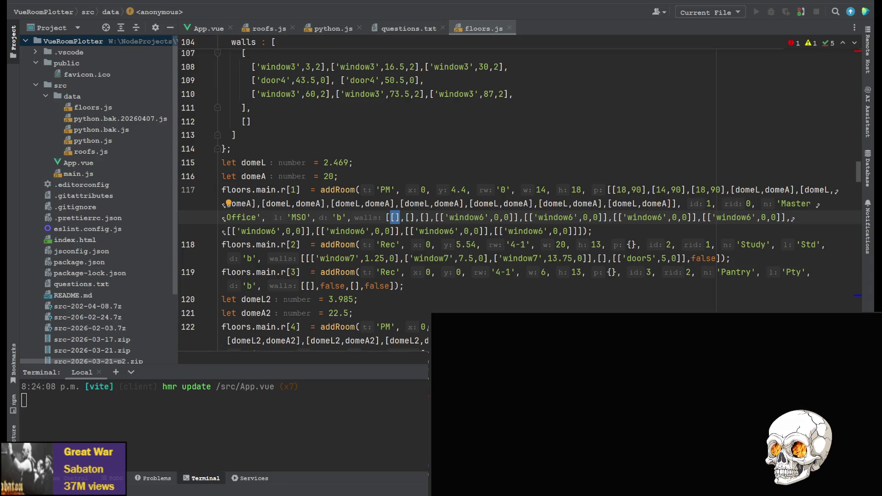
click(387, 217)
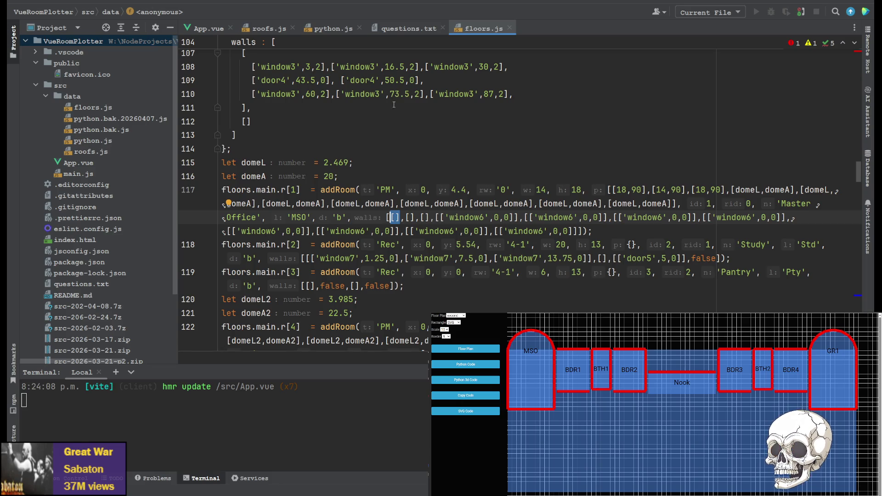
Set the Spare Office's third walls entry on line 130 to false again.
scroll(410, 138, down, 5)
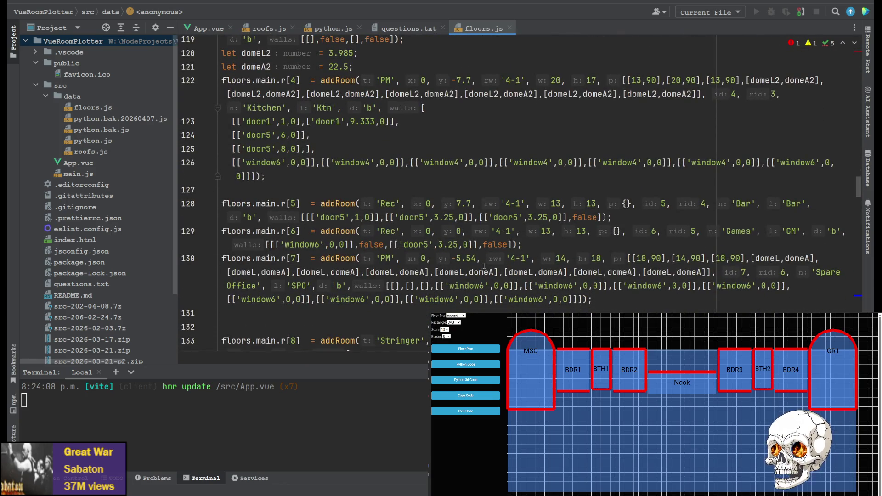
scroll(428, 269, up, 3)
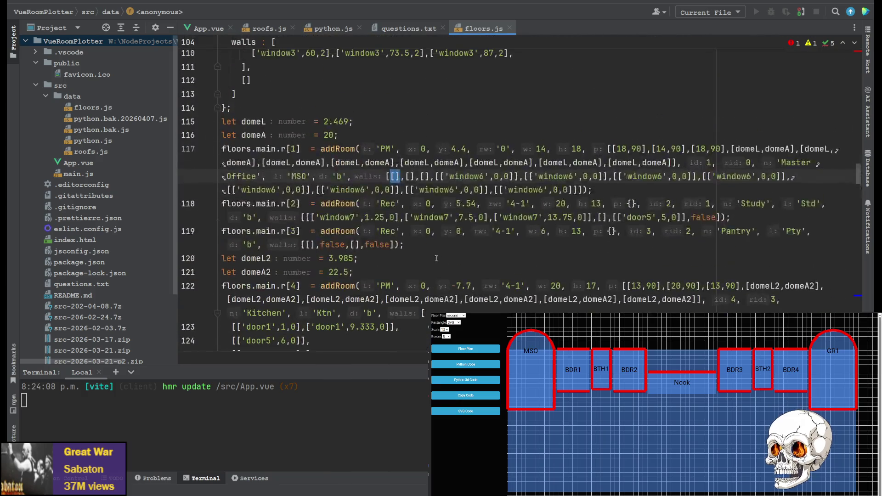
scroll(428, 270, down, 4)
scroll(427, 250, up, 1)
scroll(427, 251, up, 5)
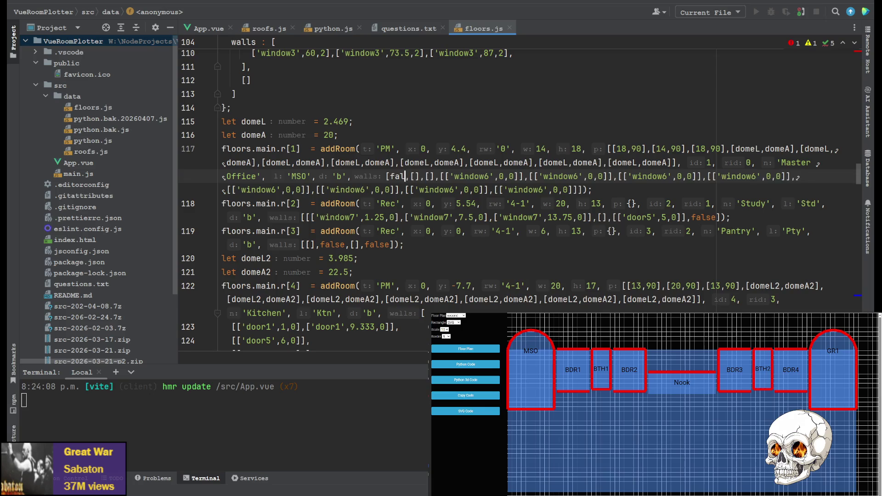
scroll(447, 148, down, 5)
scroll(447, 148, down, 1)
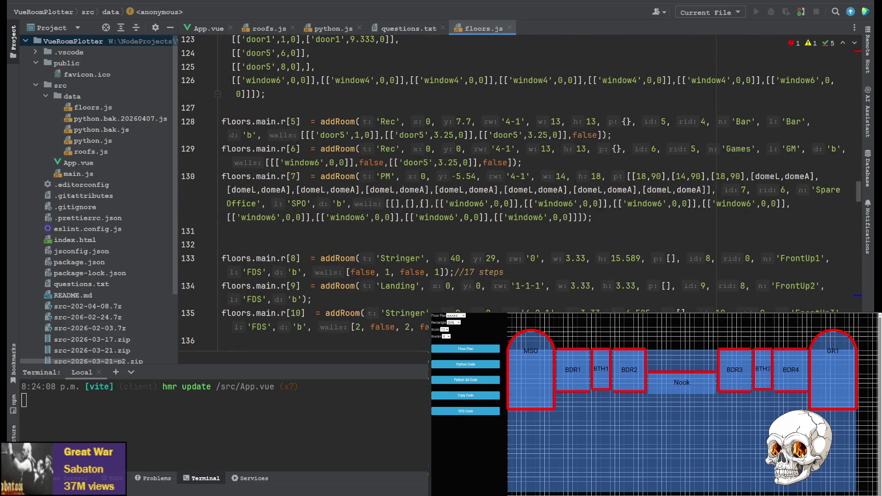
click(431, 205)
text(false)
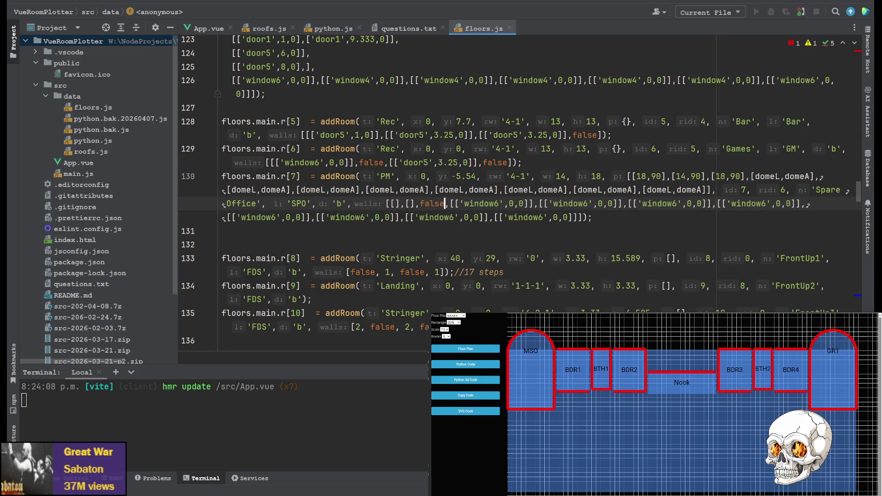
Open App.vue and scroll createWallData to the switch(adding.w) and switch(adding.h) cases.
click(214, 31)
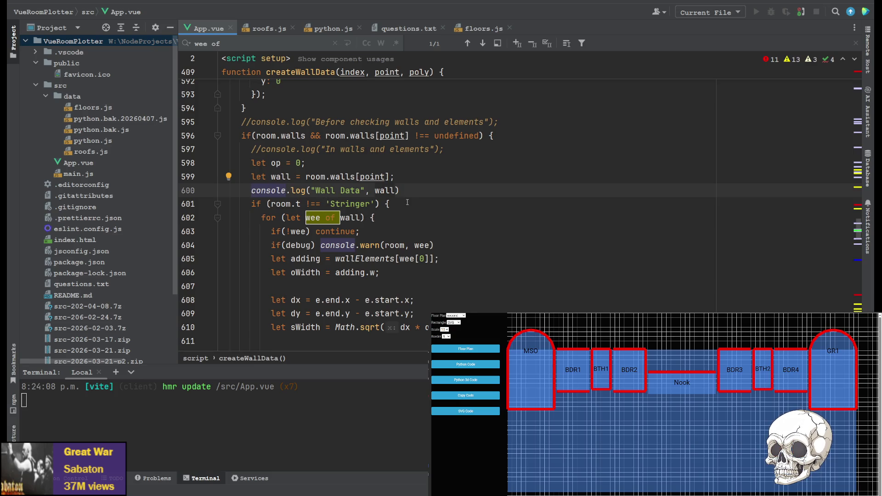
scroll(258, 234, down, 4)
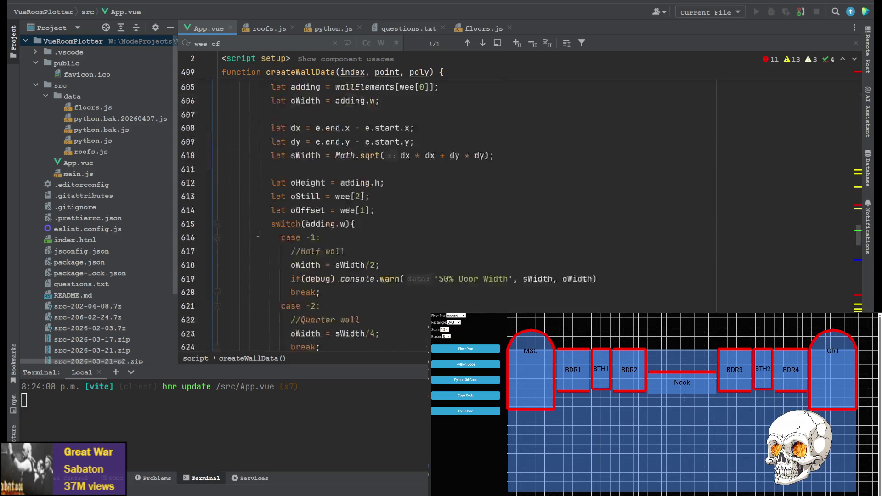
scroll(258, 234, down, 18)
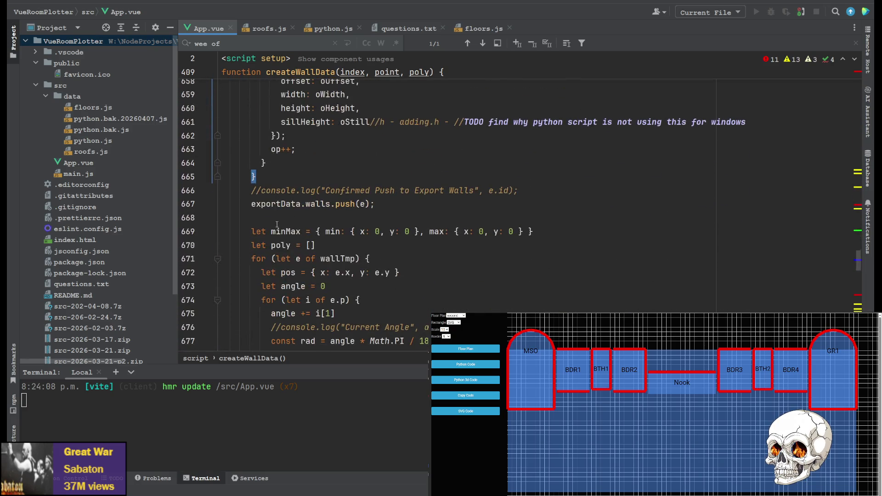
scroll(305, 191, up, 20)
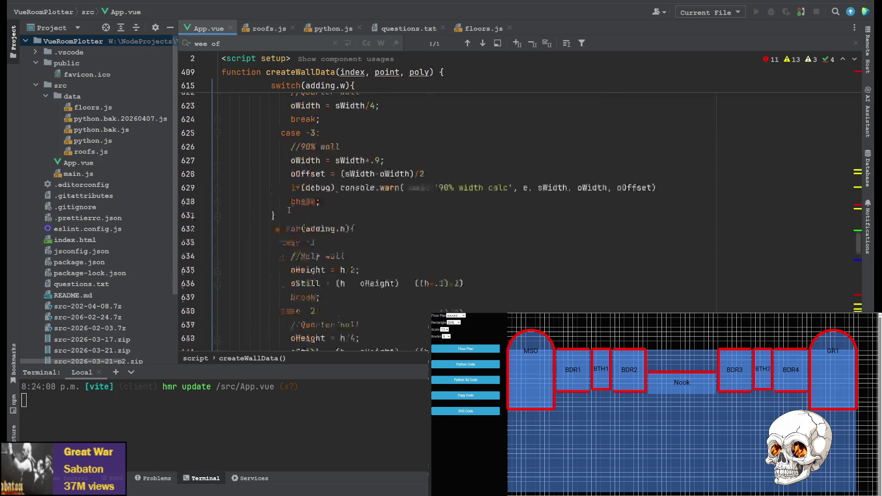
scroll(307, 256, down, 1)
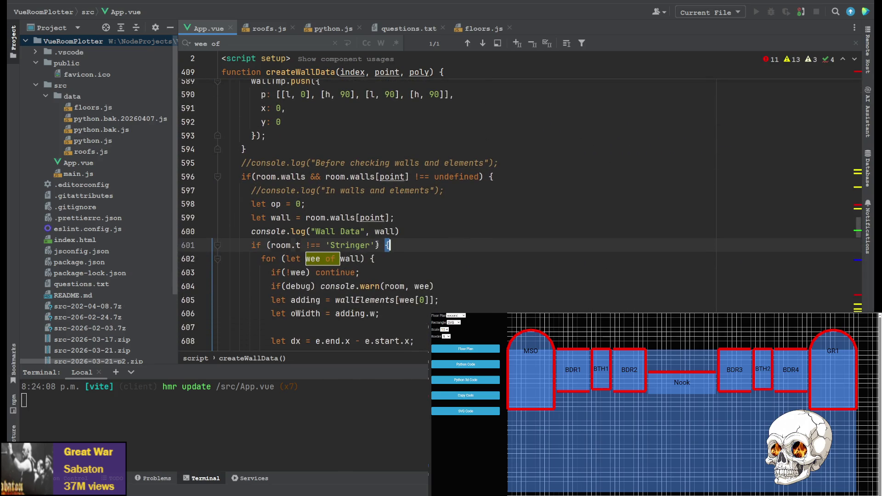
Append '&& wall != false' to the room.t !== 'Stringer' condition on line 601.
click(377, 245)
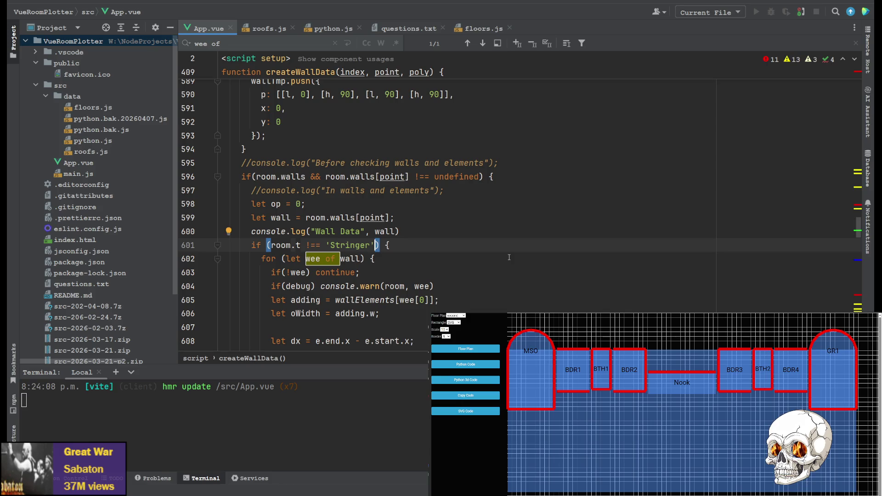
text(&&)
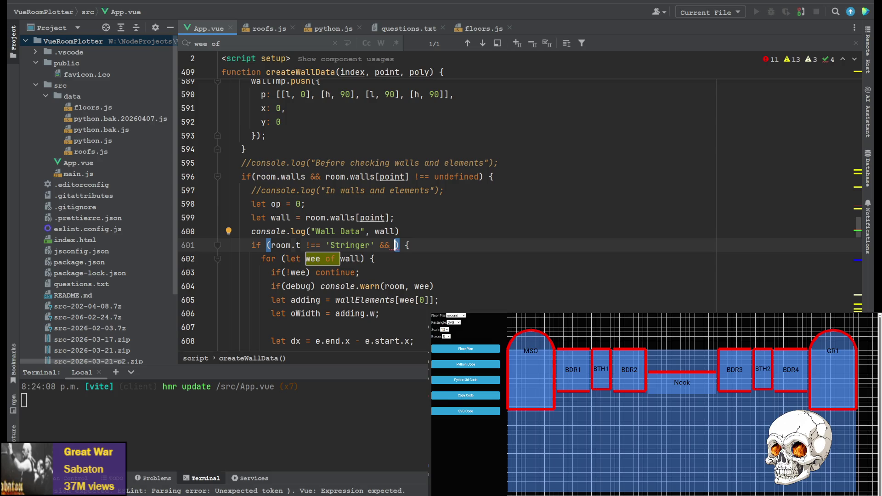
text(wall )
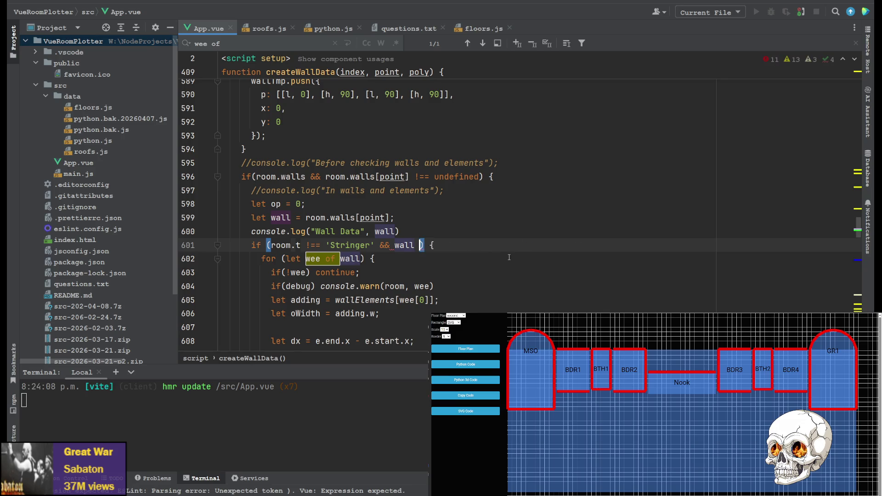
text(!= f)
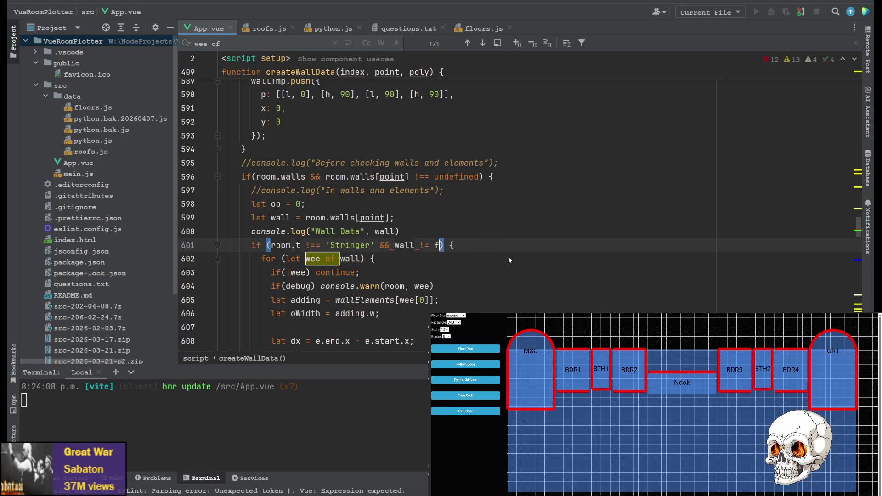
text(alse)
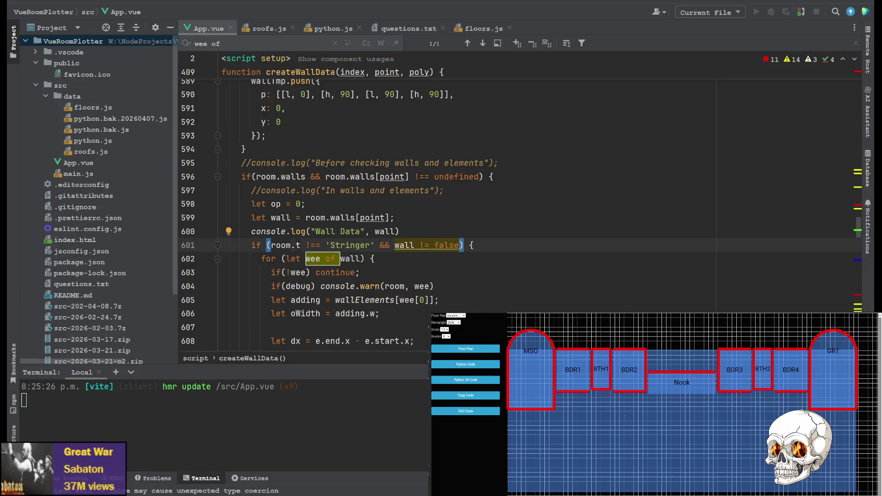
Review the wall definition on line 600 and the empty-entry check on line 603, then return to FreeCAD.
click(394, 231)
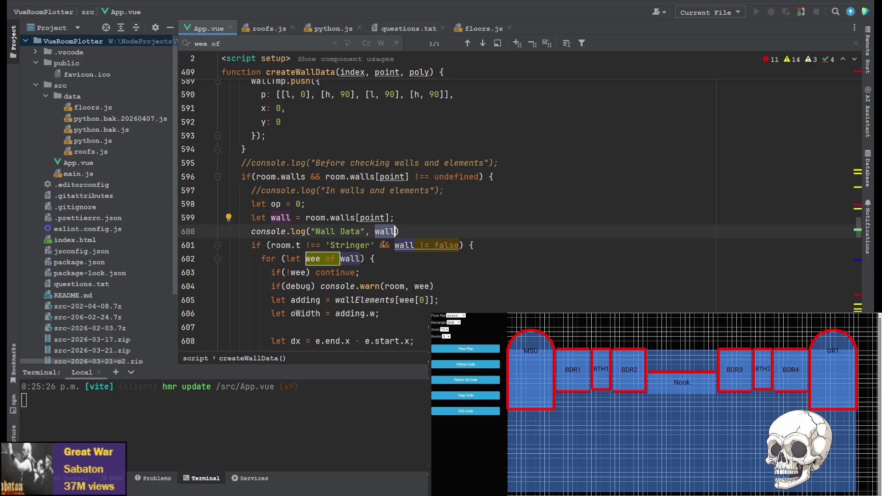
key(Down)
key(Left)
key(Left)
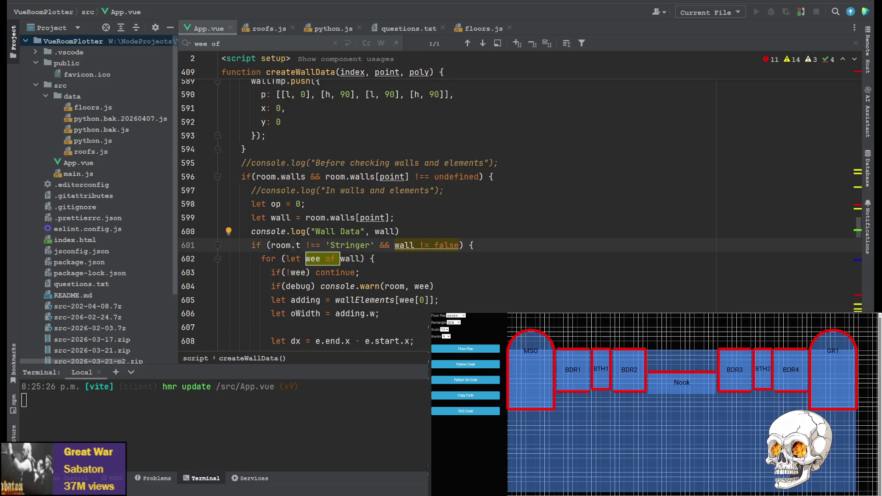
click(611, 273)
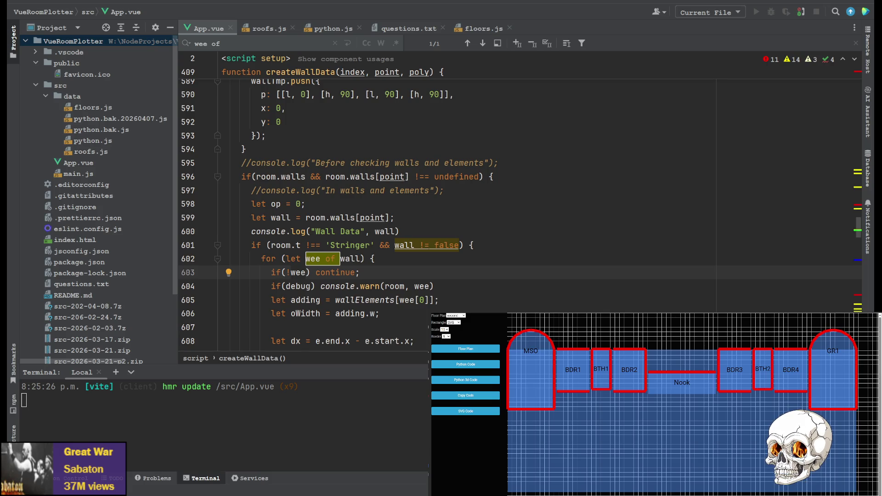
key(alt+Tab)
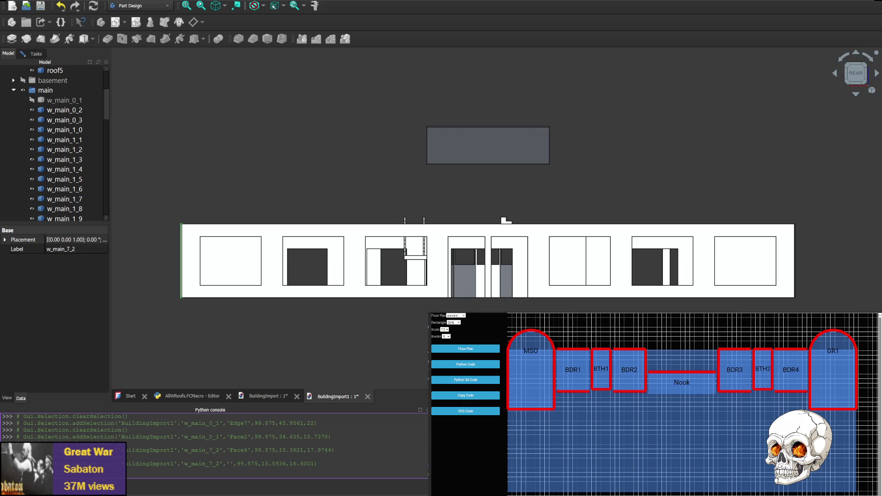
Copy the new 3D Python export code and close the old BuildingImport and BuildingImport1 documents.
click(466, 381)
click(466, 397)
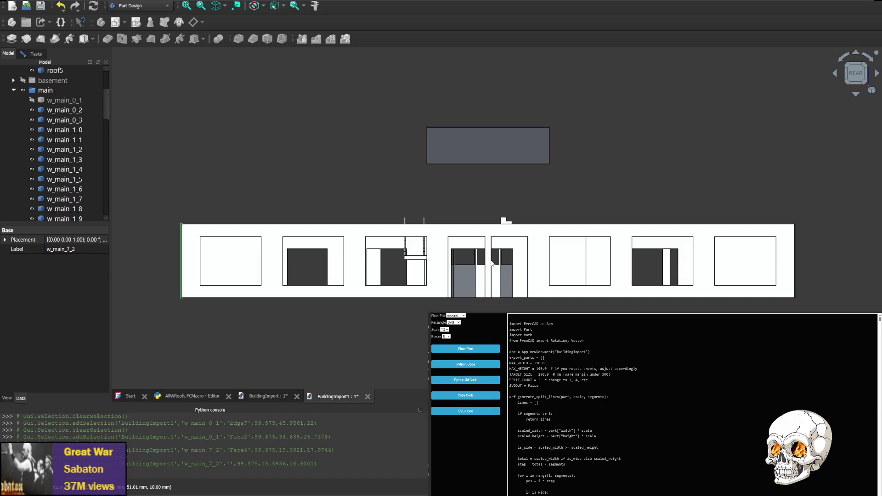
click(368, 397)
click(297, 396)
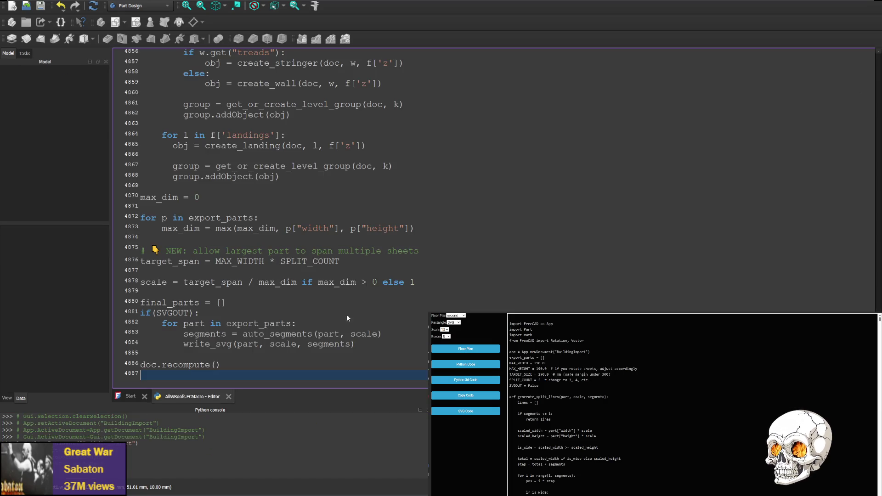
Replace the AllWRoofs macro's code with the copied export code and run it.
key(ctrl+a)
key(ctrl+v)
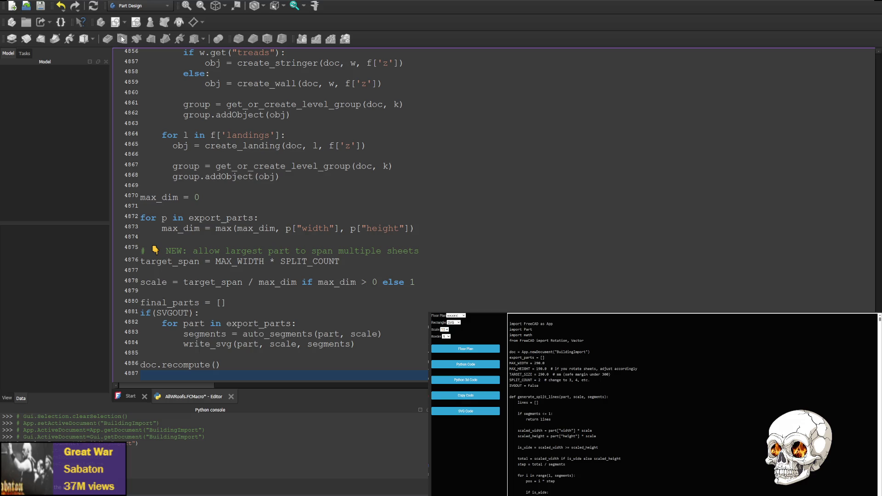
key(ctrl+F6)
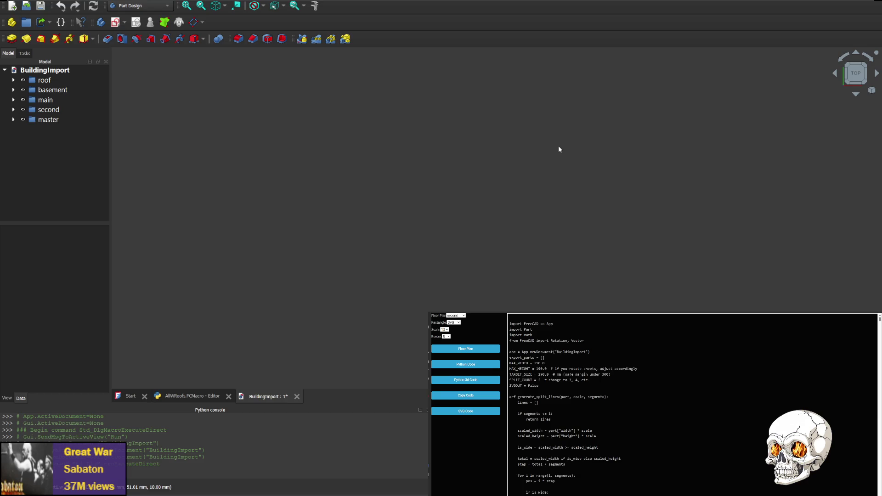
Zoom and pan so the new building's roof and three rounded bays fill the 3D view.
scroll(558, 145, down, 5)
middle_drag(734, 154, 424, 326)
scroll(506, 253, down, 3)
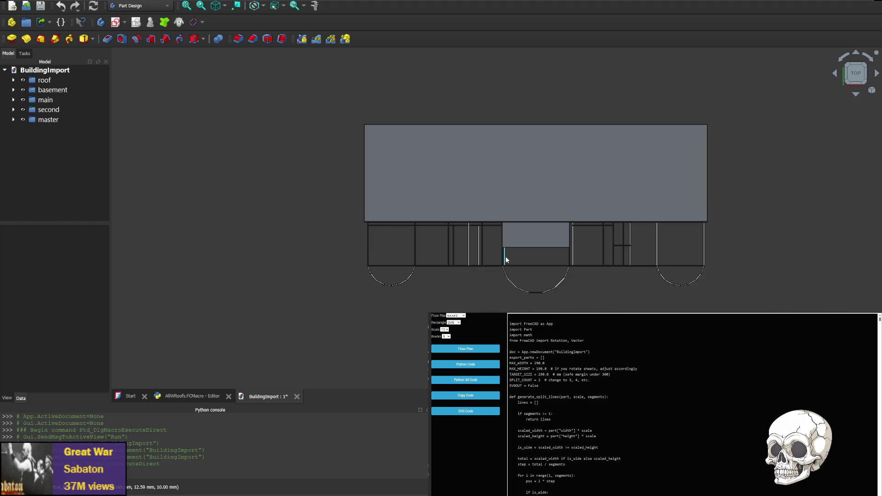
scroll(525, 248, up, 3)
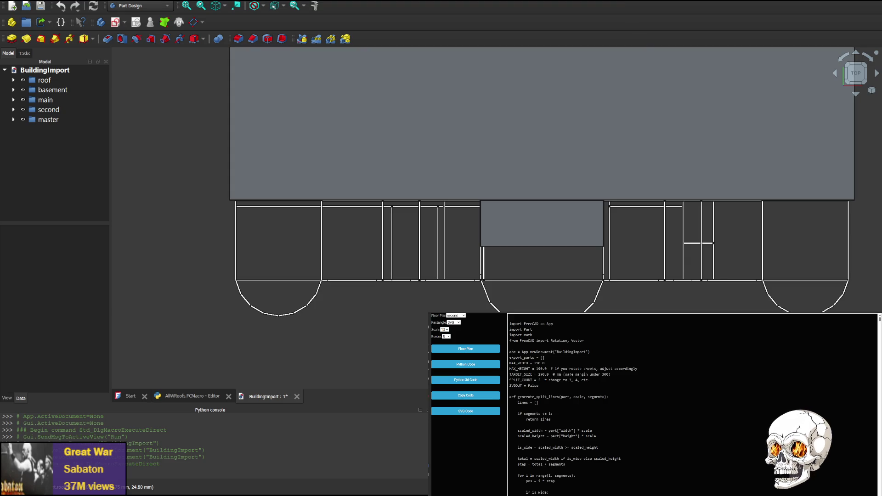
Expand the roof group and select roof0 and roof1 to see which piece each is.
click(42, 90)
click(14, 80)
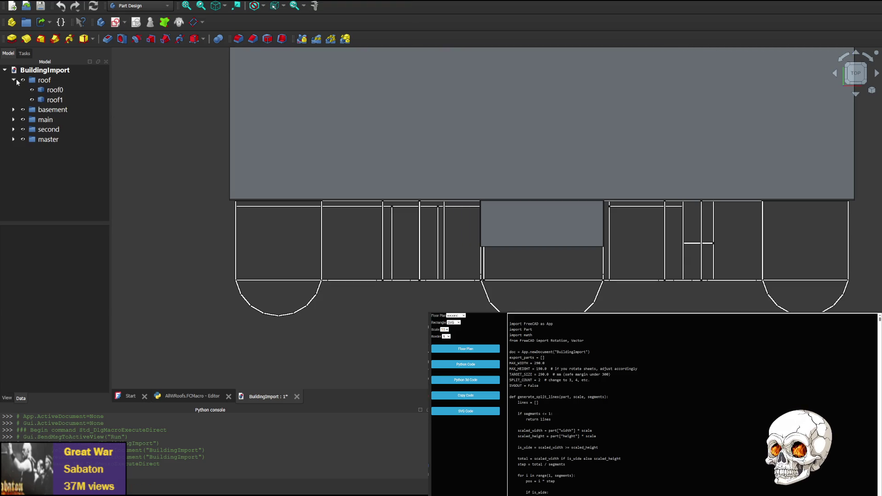
click(58, 91)
click(56, 100)
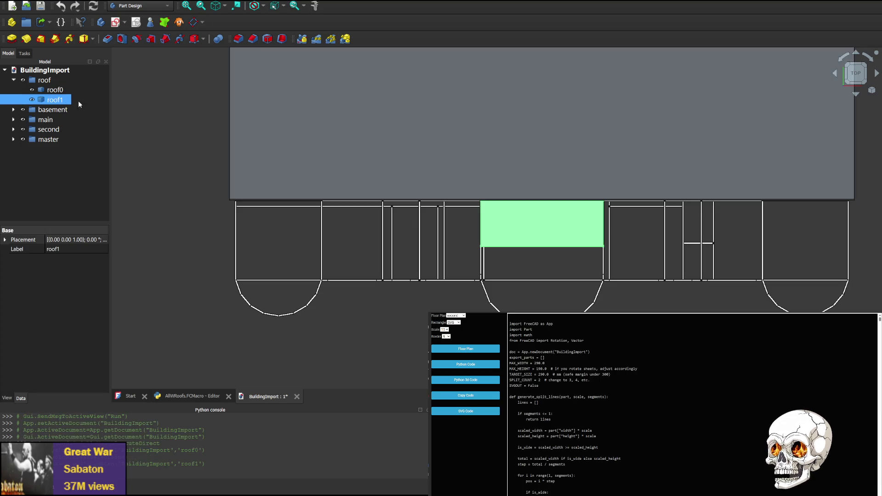
click(72, 91)
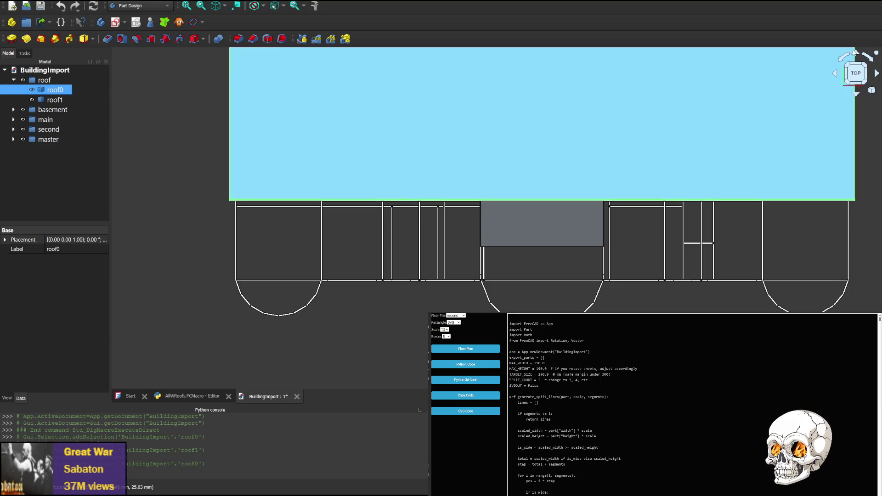
View the building straight from the front and recentre it in the window.
click(854, 55)
click(855, 53)
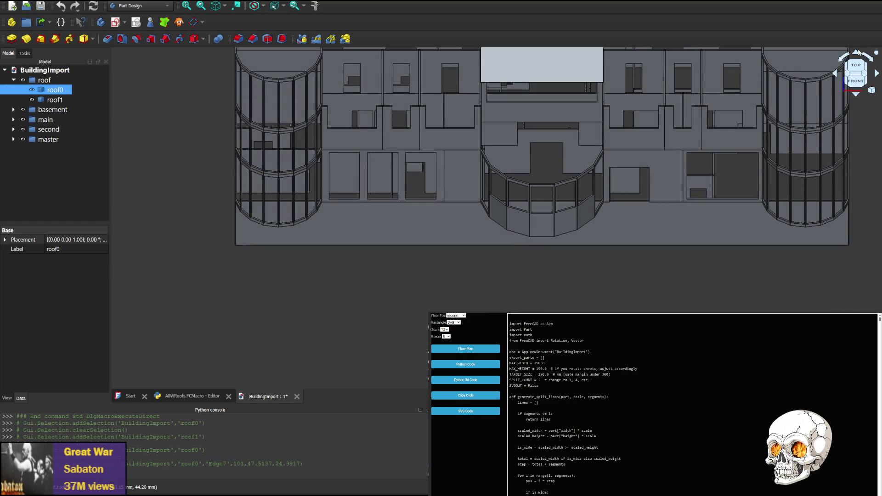
middle_drag(662, 87, 604, 201)
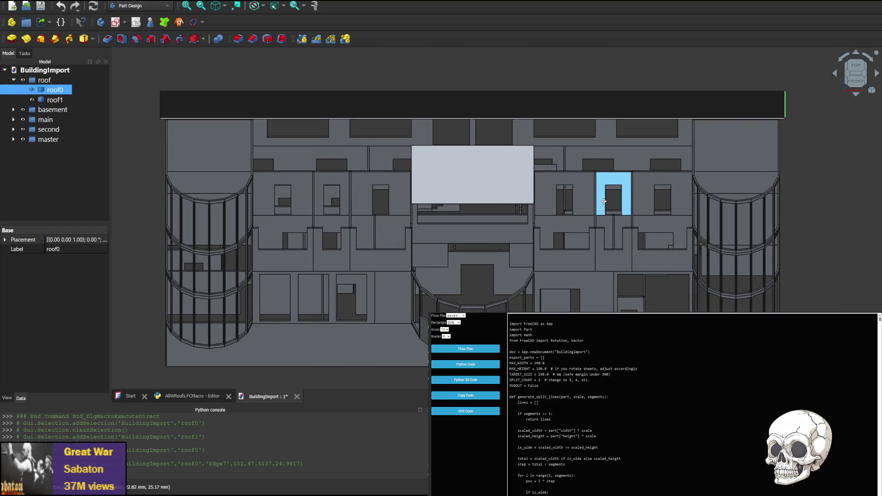
click(855, 54)
middle_drag(804, 90, 752, 240)
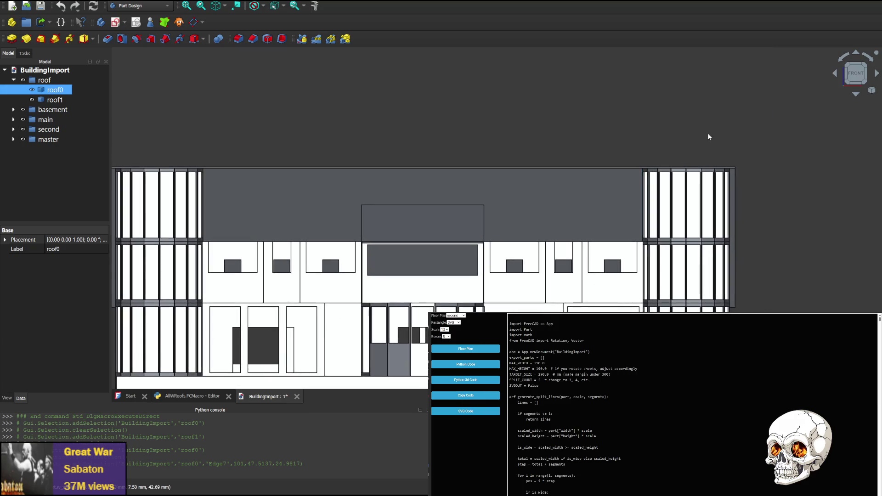
Rotate the view through the rear-left, right and left sides, ending on the top view.
click(879, 75)
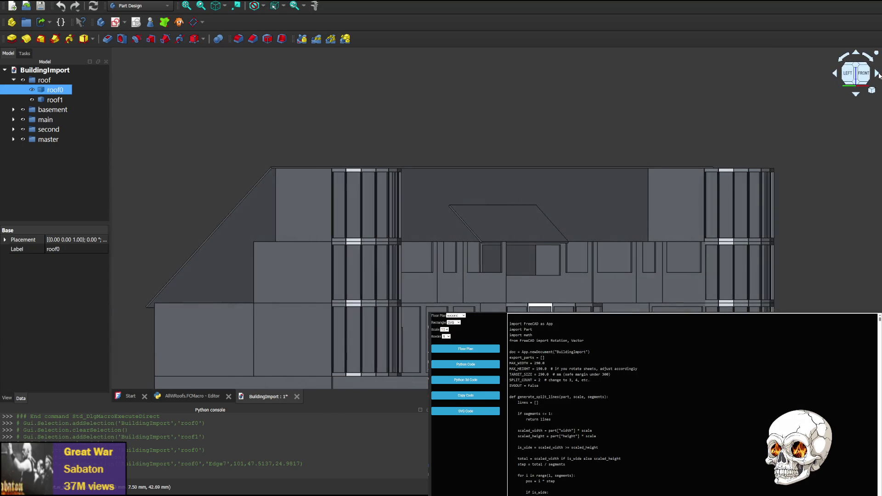
click(878, 75)
click(878, 75)
click(878, 75)
click(879, 75)
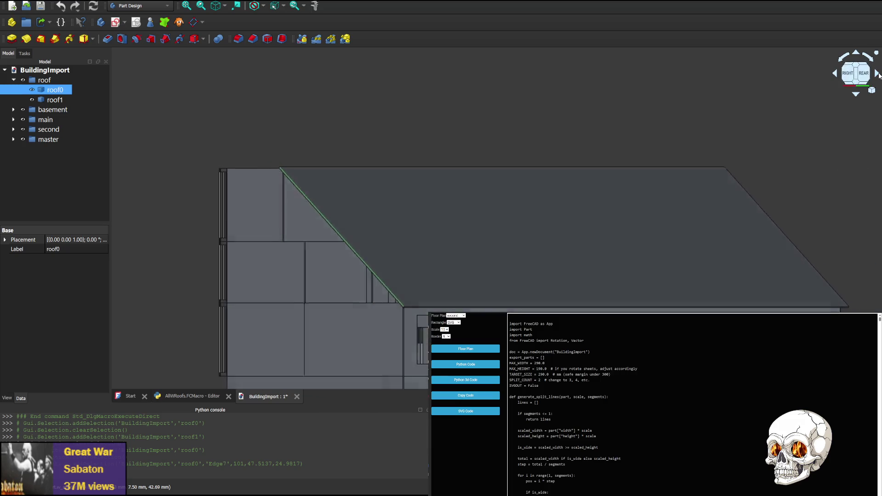
click(878, 75)
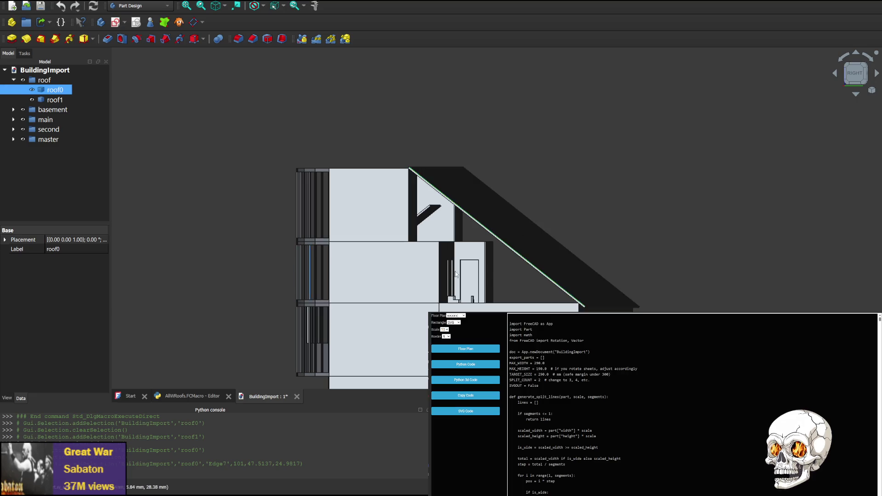
click(876, 53)
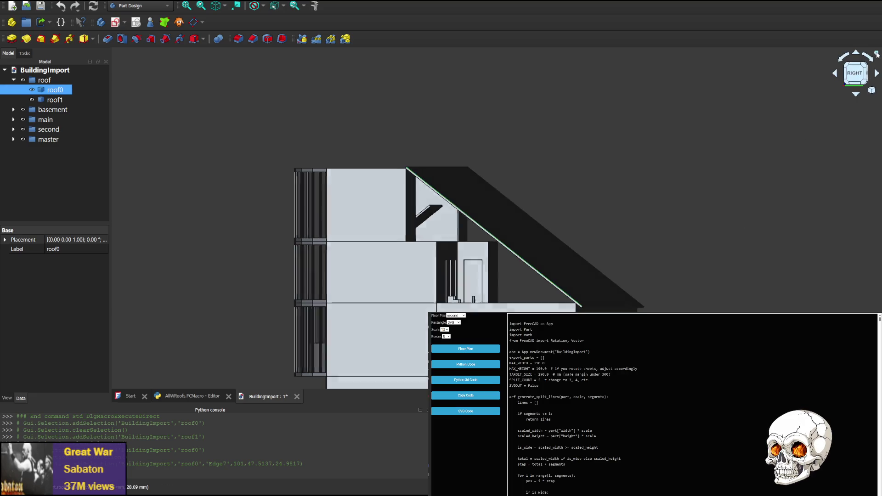
click(856, 94)
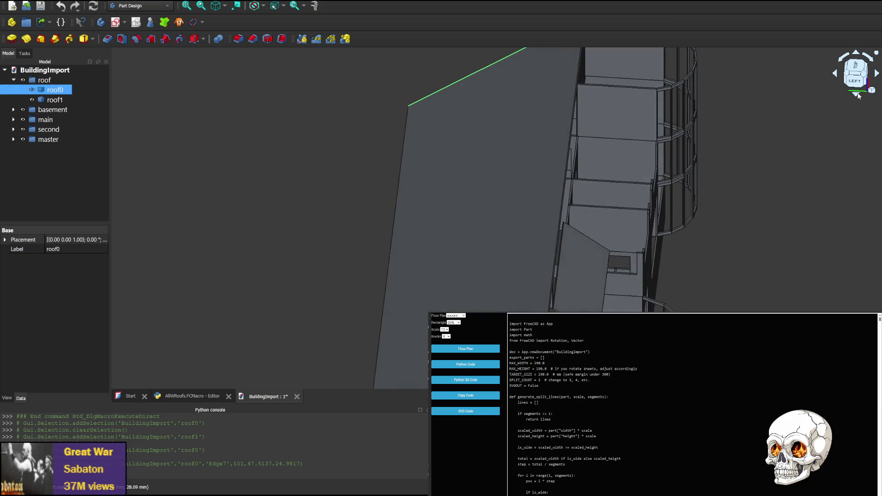
middle_drag(687, 212, 679, 208)
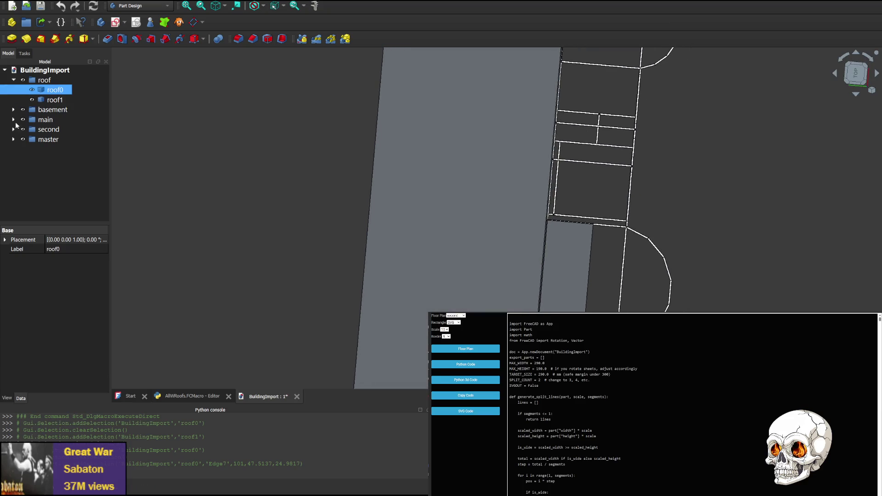
Hide the roof, basement and second-floor groups.
click(26, 141)
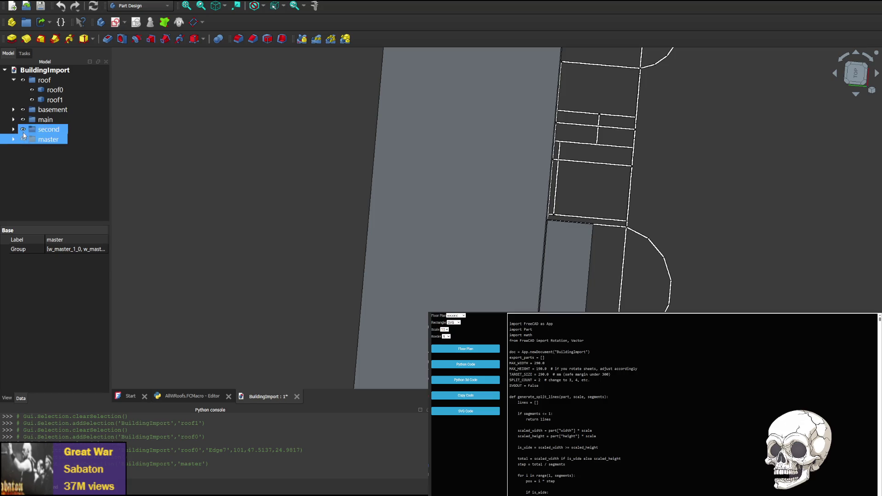
click(23, 81)
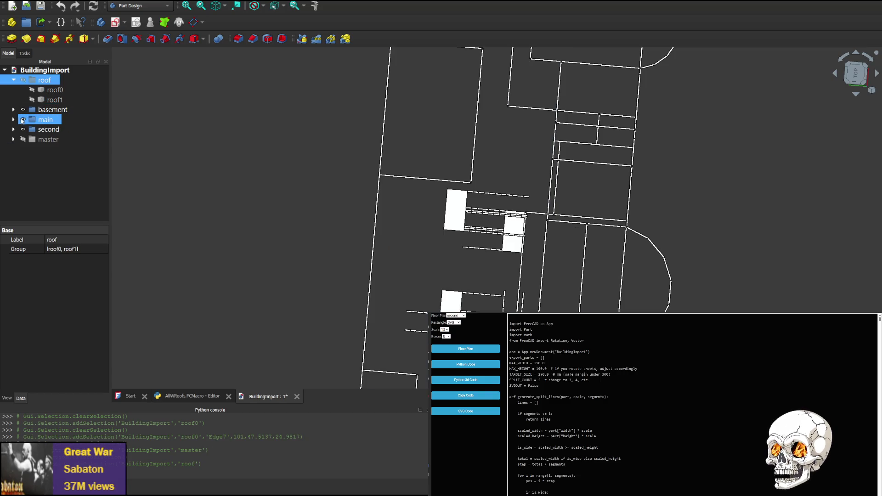
click(23, 110)
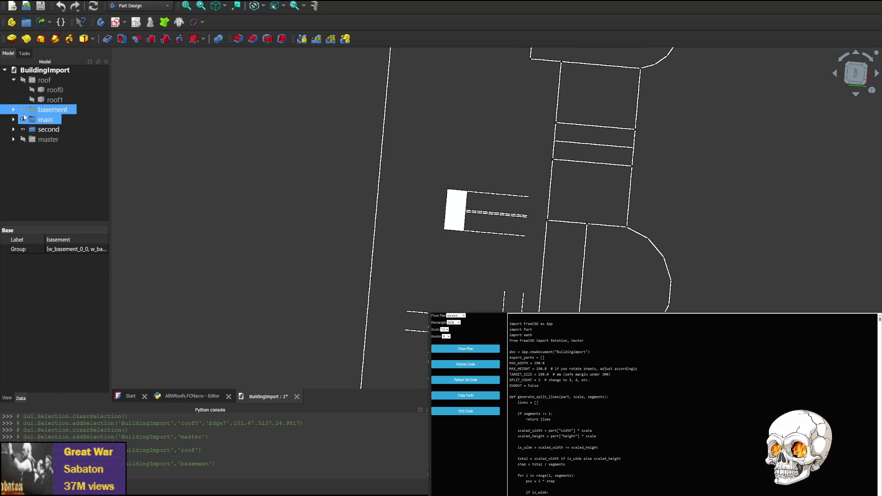
click(23, 130)
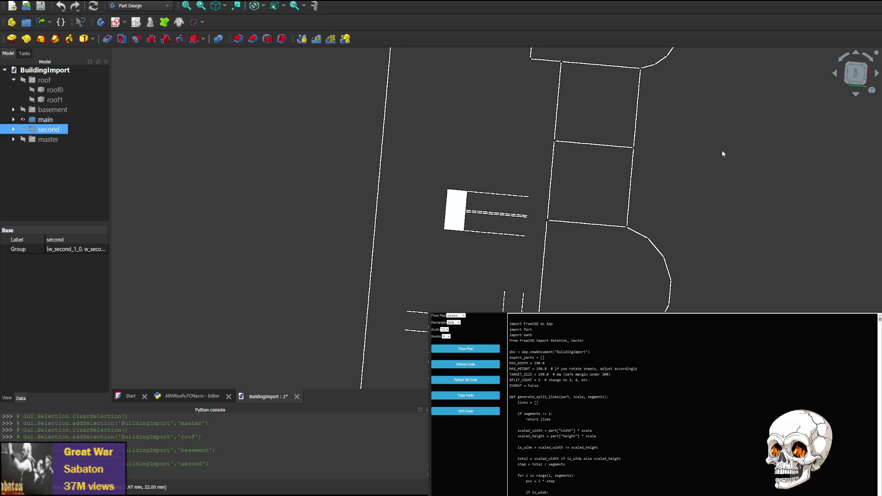
Zoom into the rounded-end room and select its bottom and upper walls to inspect them.
scroll(723, 152, up, 3)
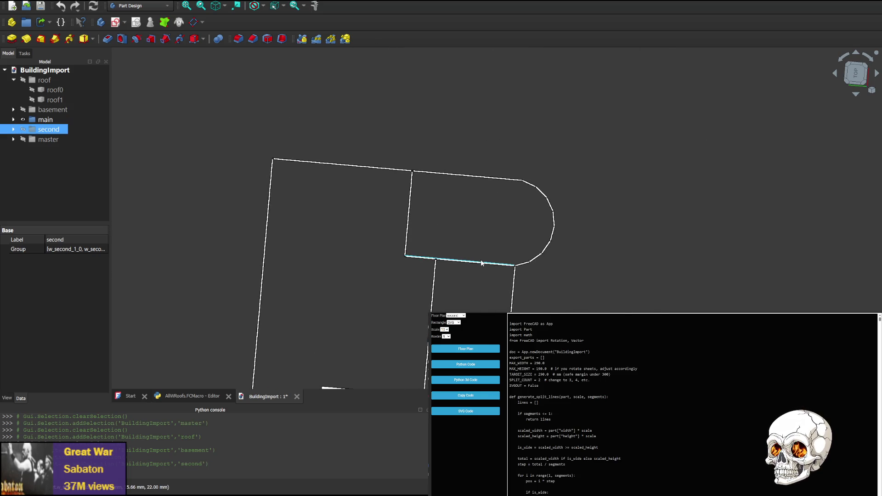
click(465, 178)
scroll(469, 181, up, 3)
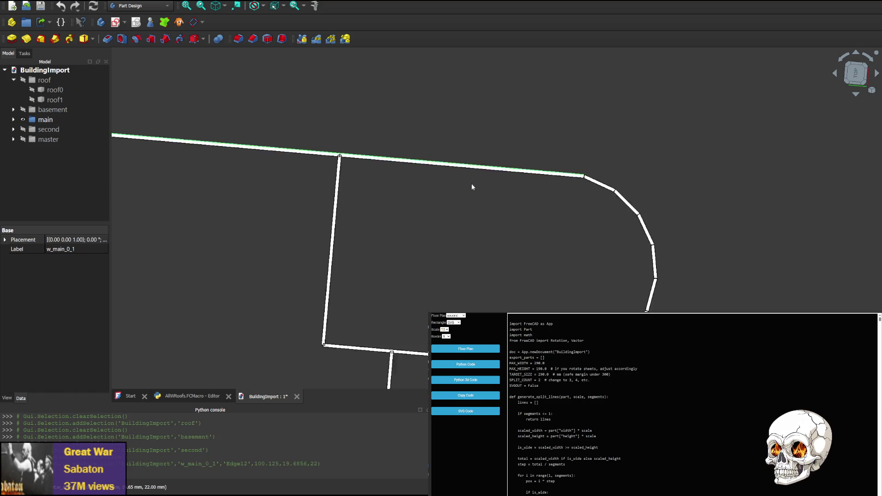
scroll(445, 213, down, 5)
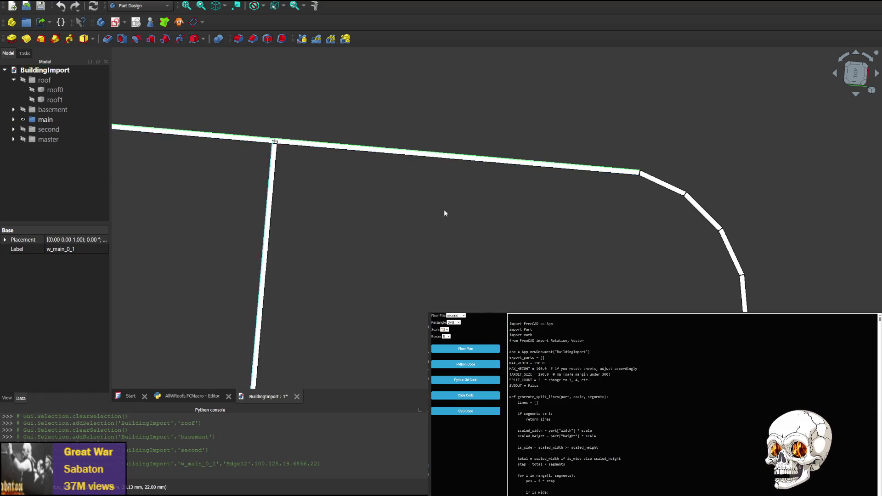
scroll(492, 98, up, 4)
middle_drag(478, 306, 492, 161)
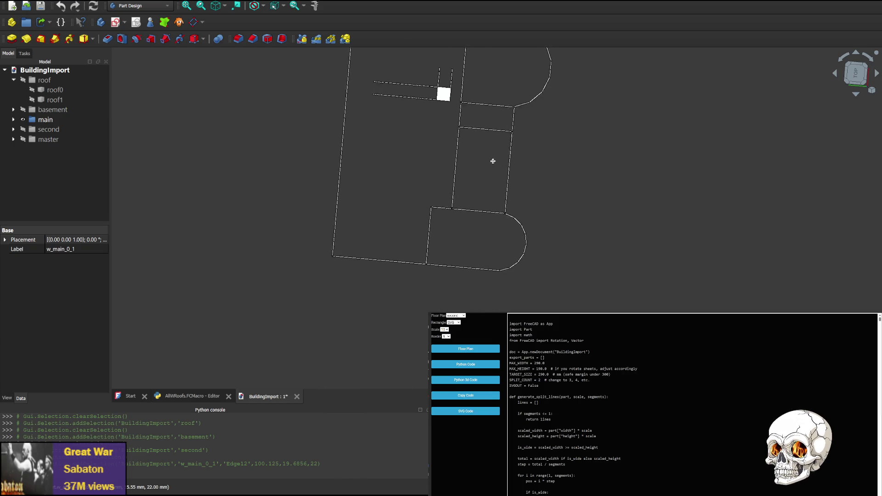
scroll(459, 262, up, 5)
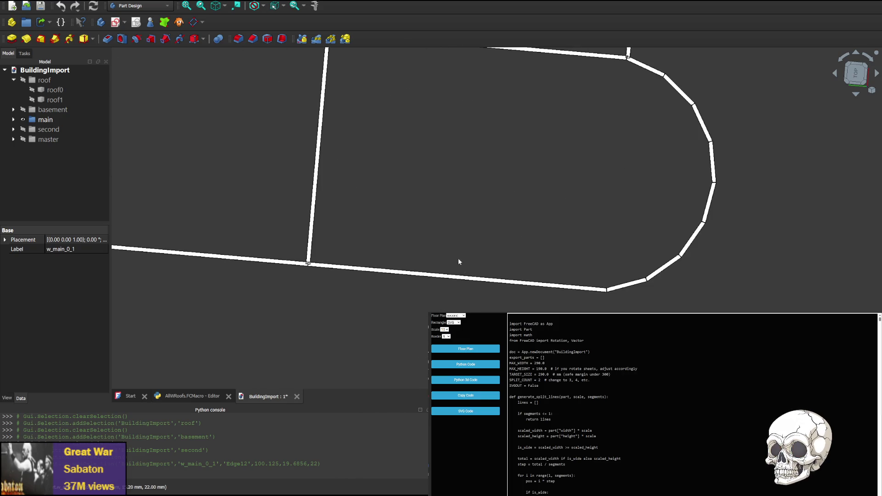
click(259, 262)
click(259, 262)
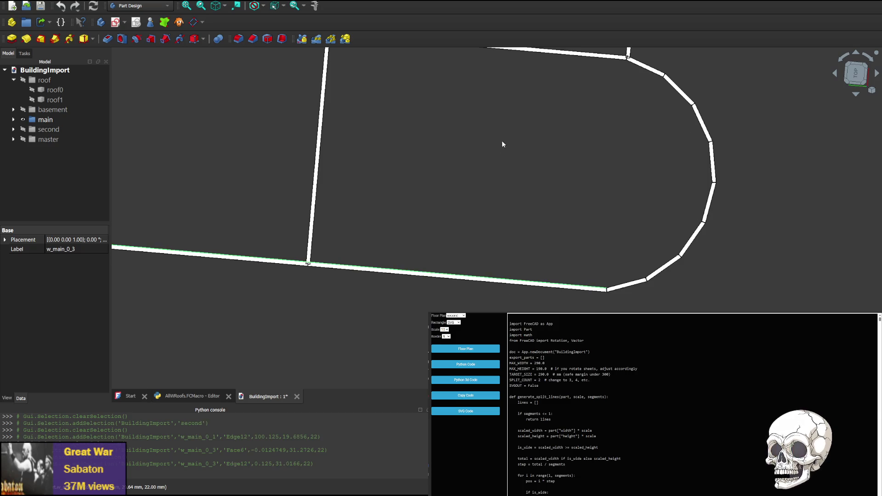
middle_drag(491, 79, 455, 199)
click(452, 163)
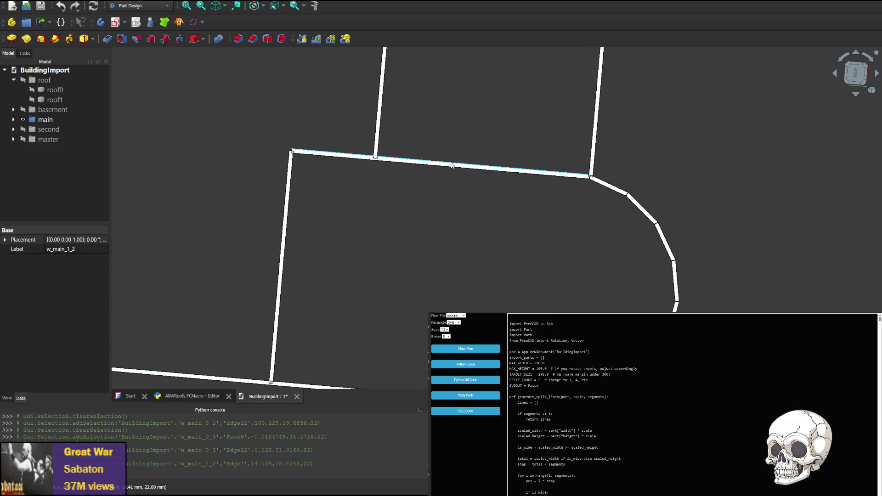
middle_drag(436, 292, 545, 221)
scroll(542, 227, down, 4)
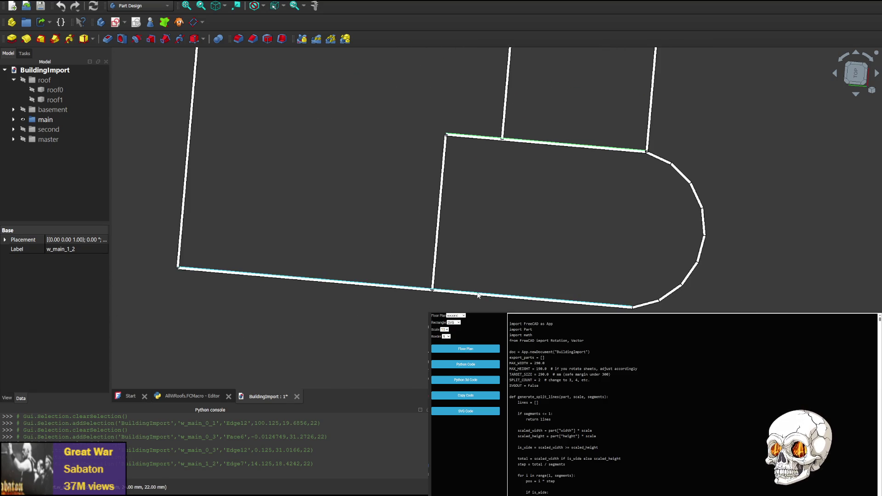
Tilt the model to a front-facing angle and then an isometric view of the walls.
click(856, 94)
middle_drag(462, 116, 386, 232)
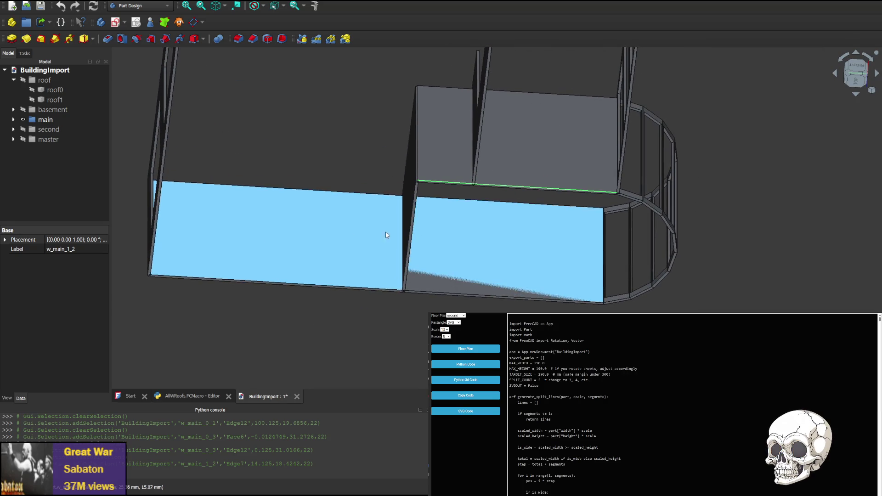
mouse_move(337, 122)
middle_down()
mouse_move(438, 98)
mouse_move(563, 161)
middle_up()
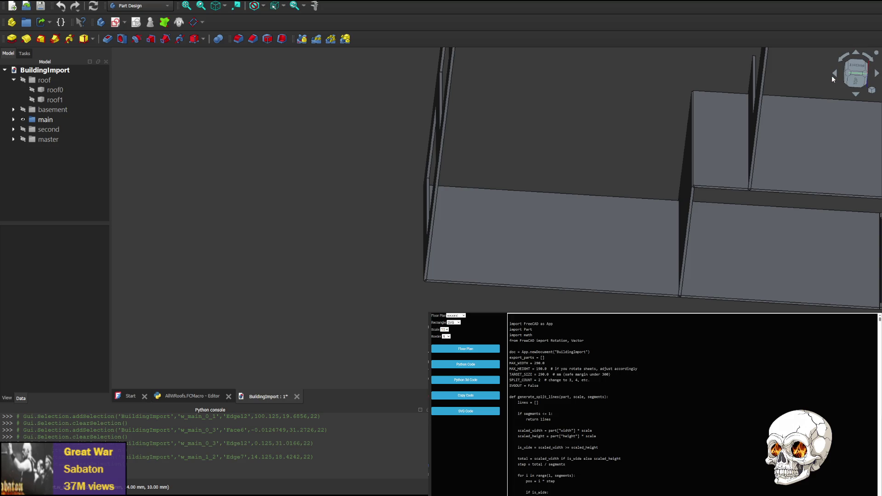
click(836, 74)
click(835, 74)
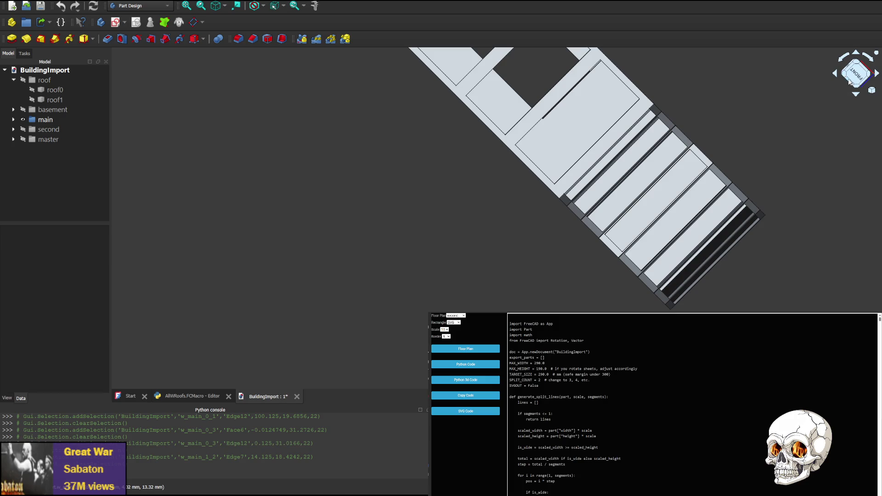
click(836, 72)
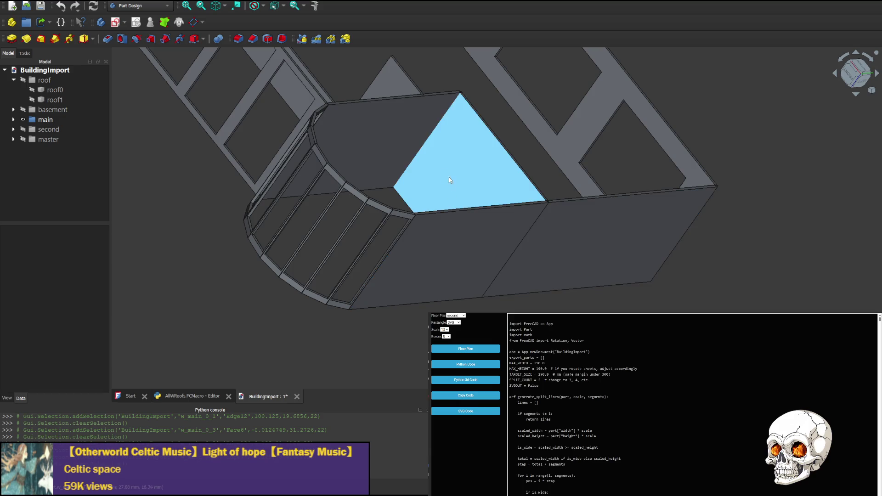
Select the front wall w_main_0_3 and hide it to expose the walls behind.
click(566, 251)
click(430, 236)
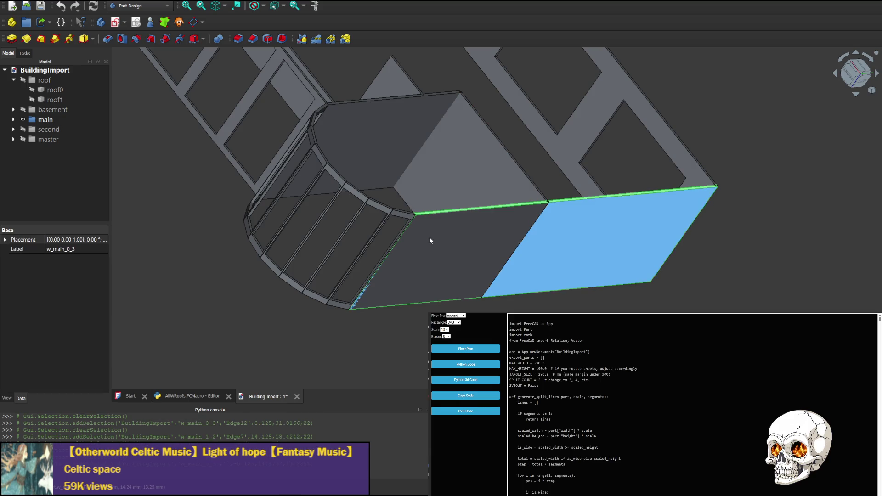
click(447, 189)
click(632, 233)
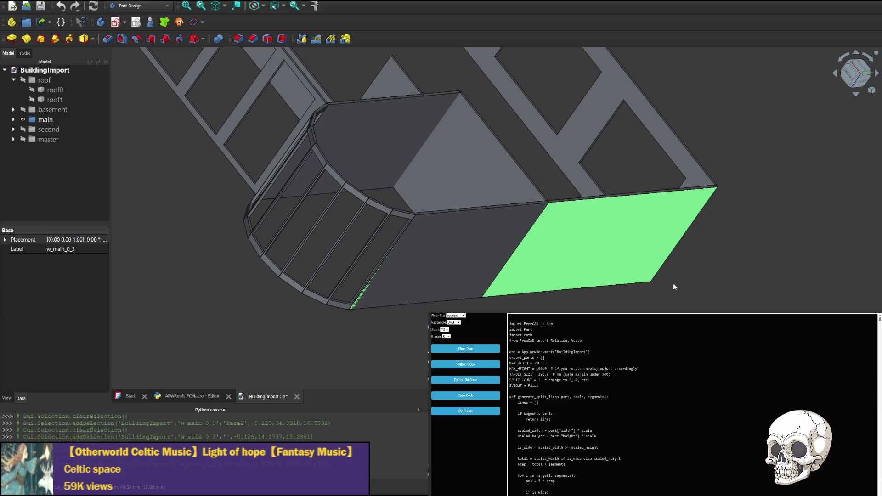
key(space)
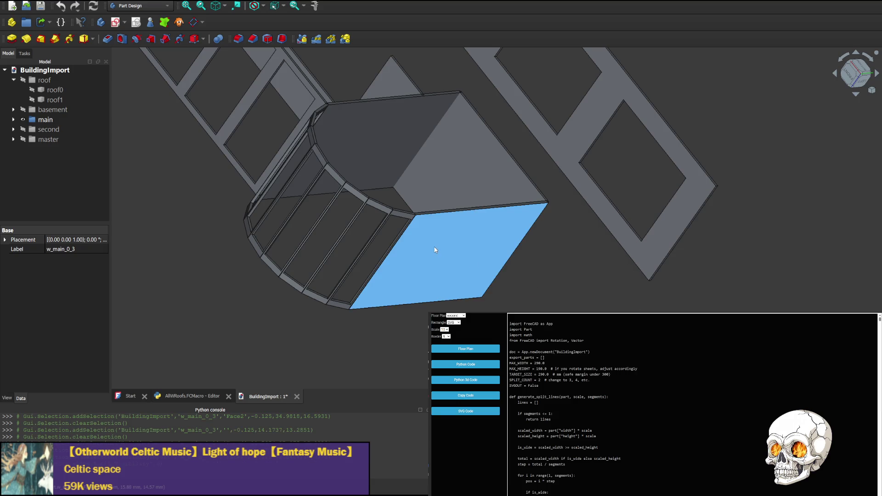
click(434, 246)
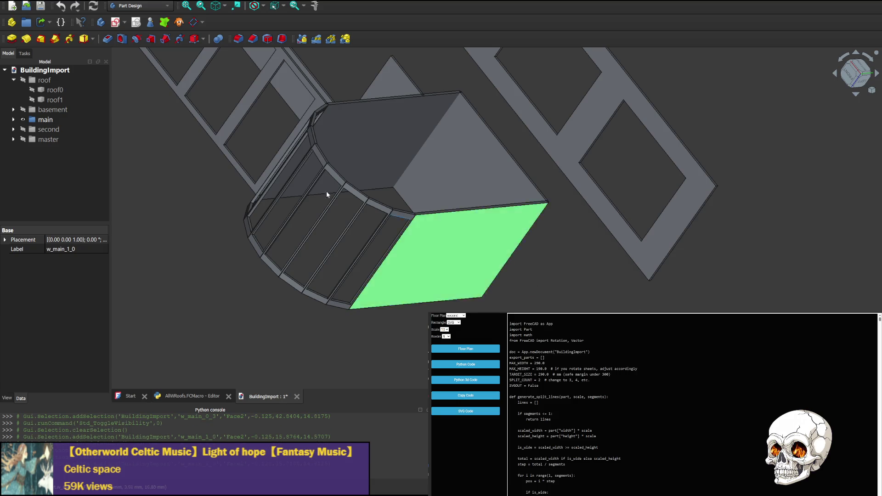
List the main group's w_main wall pieces and view the model from left, below, top and side.
click(14, 120)
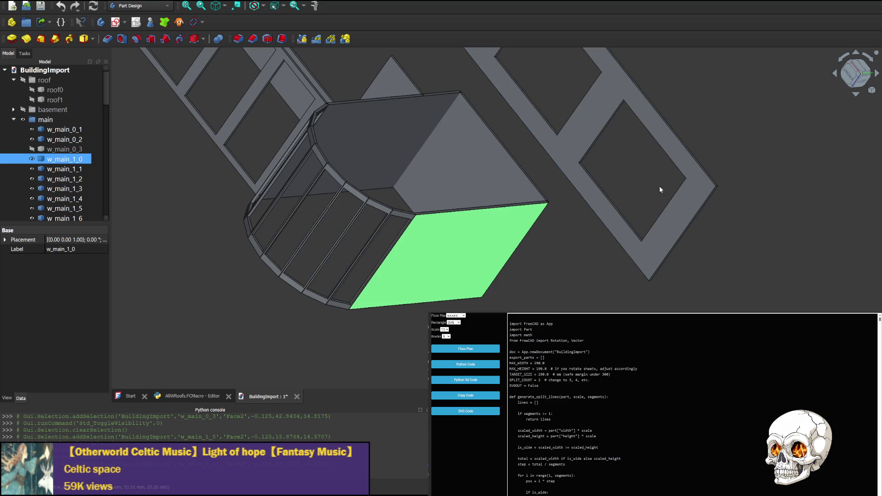
click(865, 80)
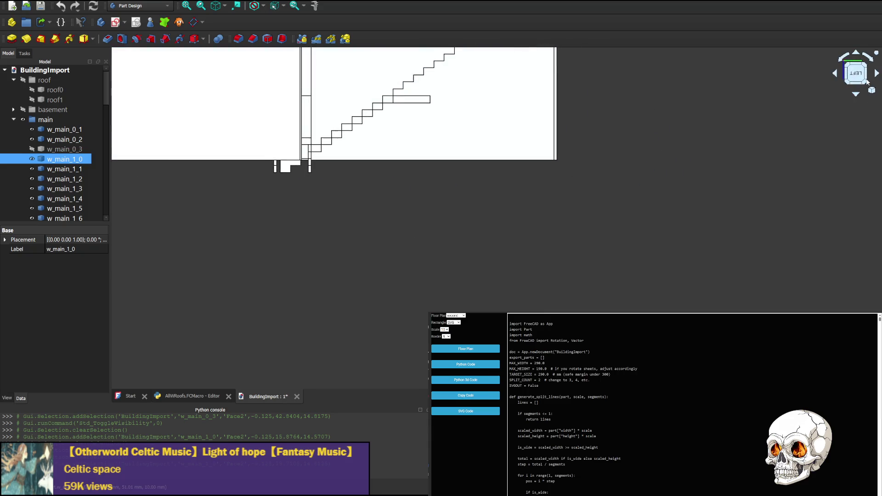
middle_drag(386, 213, 614, 278)
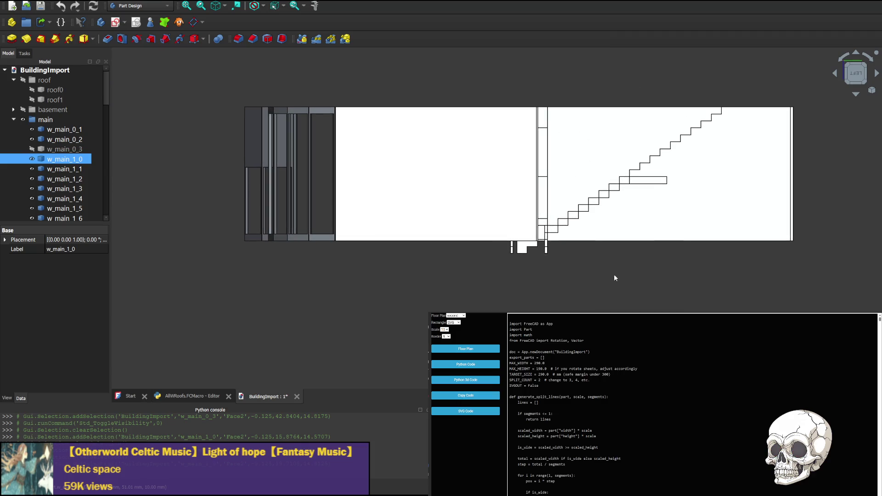
click(856, 95)
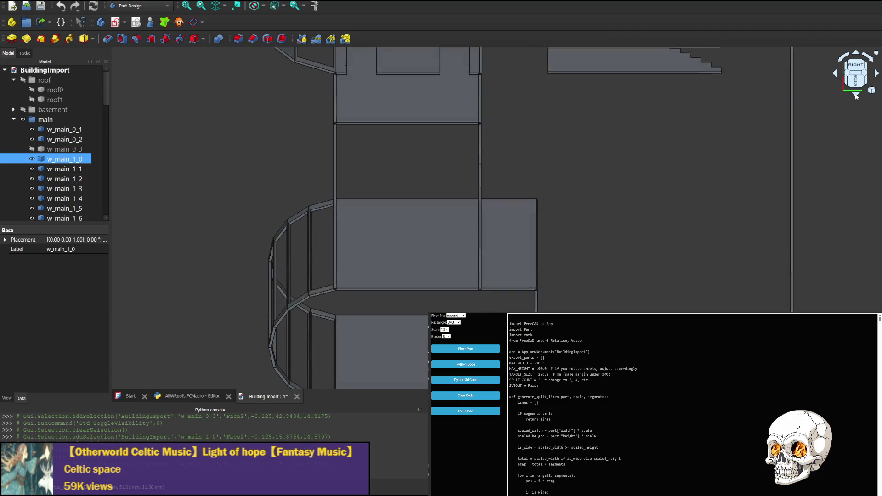
click(856, 95)
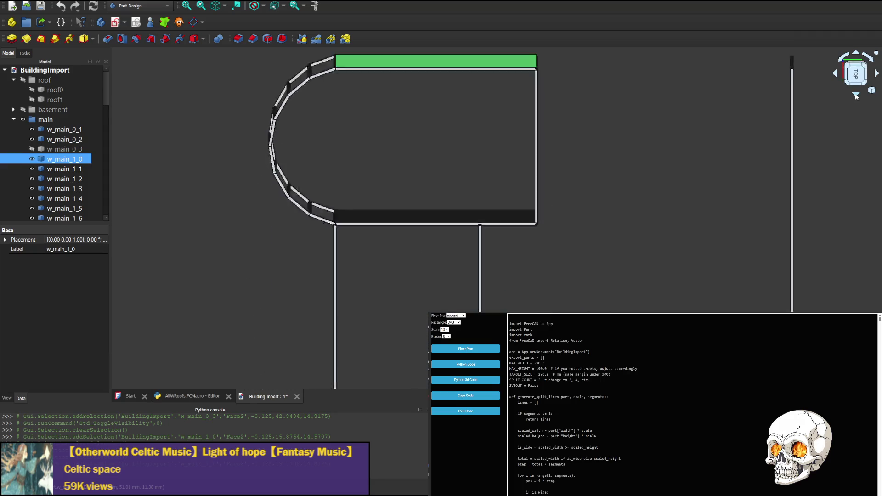
click(856, 95)
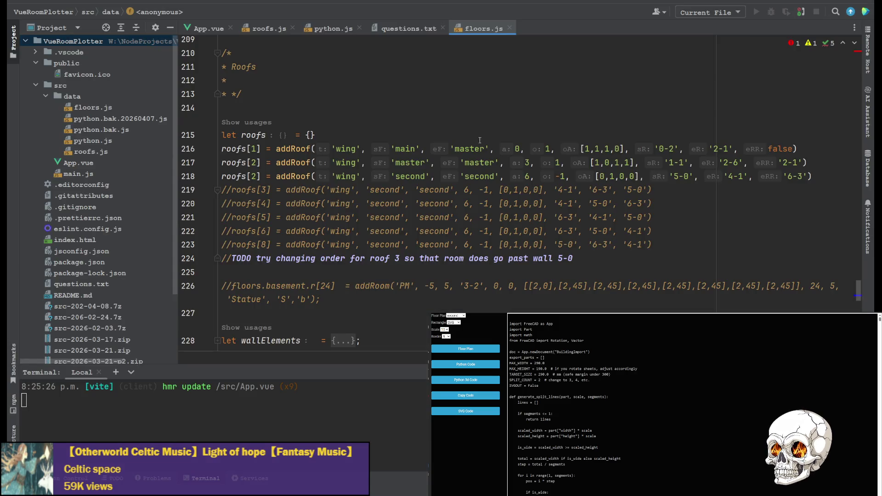
Scroll floors.js up to the false value on line 117, then return to App.vue's createWallData.
scroll(395, 186, up, 15)
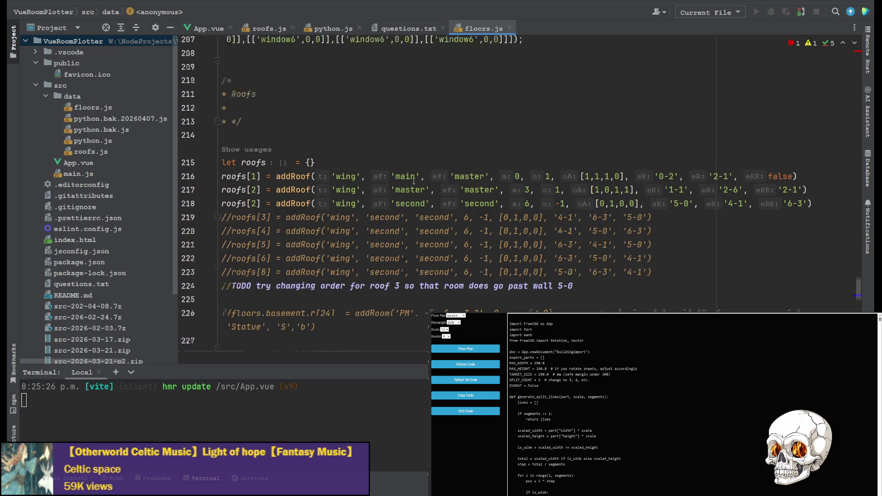
scroll(427, 179, up, 12)
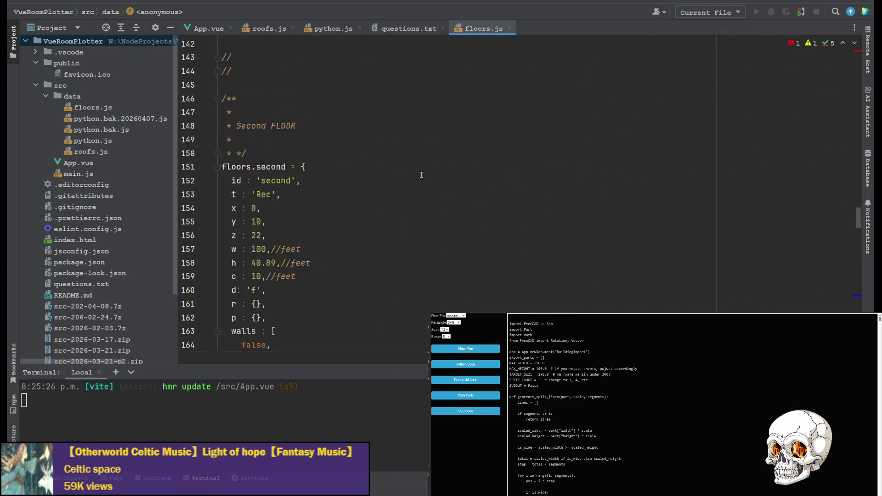
scroll(317, 188, up, 5)
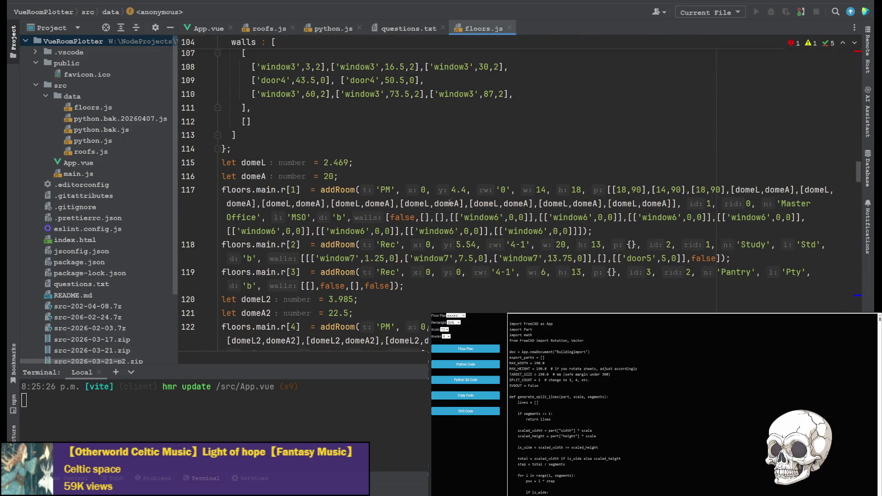
double_click(400, 217)
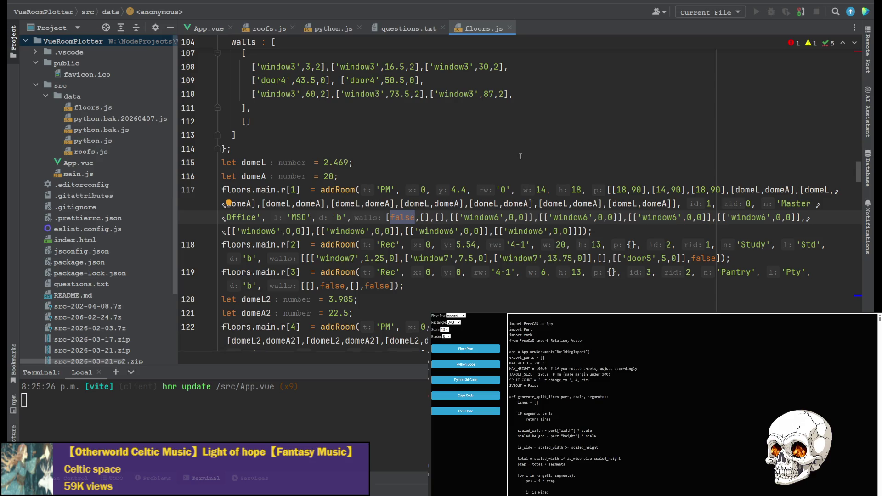
scroll(521, 157, down, 10)
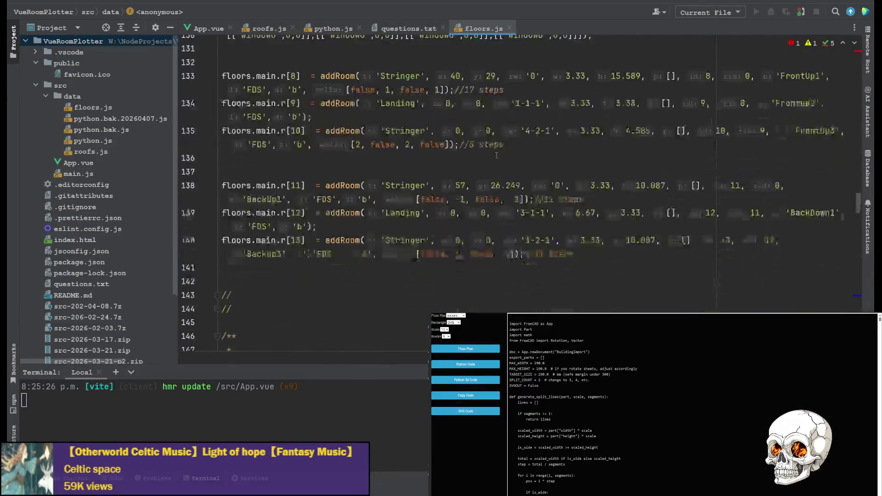
click(211, 26)
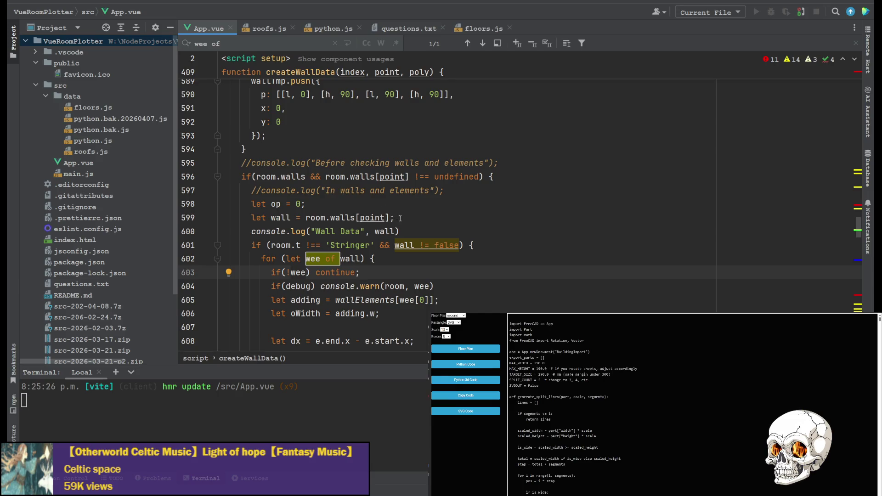
scroll(400, 219, down, 4)
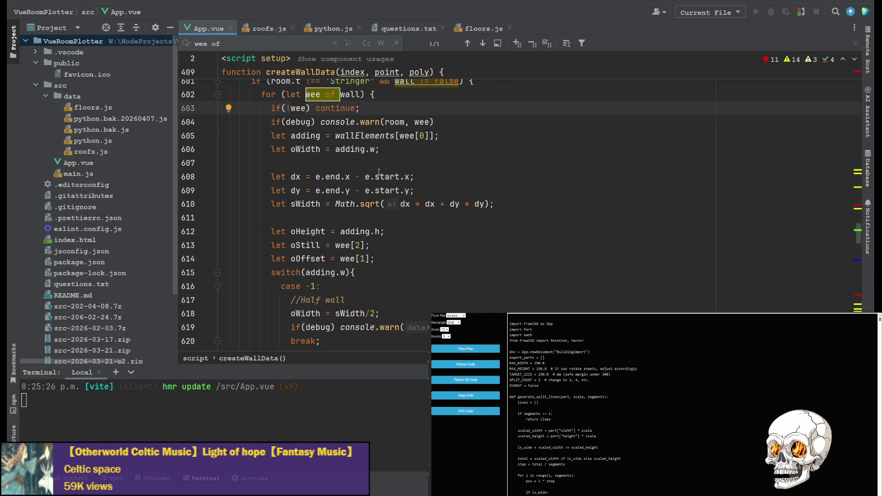
scroll(378, 172, down, 3)
scroll(543, 280, up, 1)
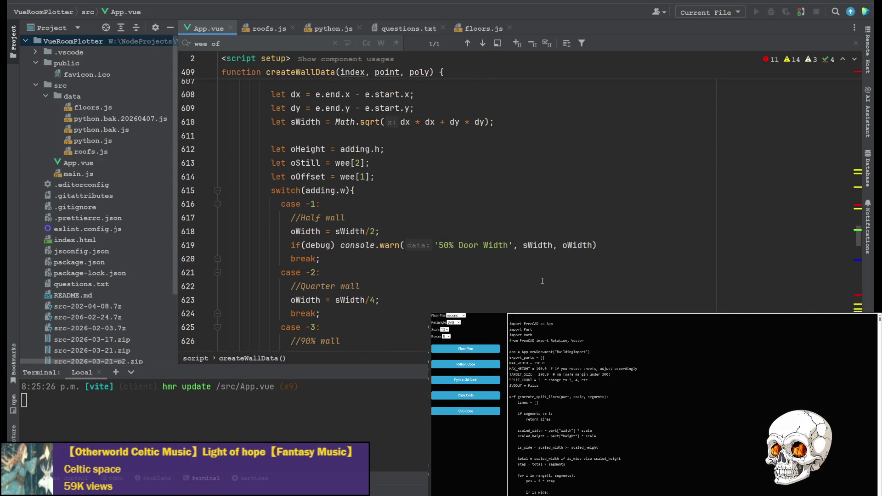
scroll(499, 270, down, 8)
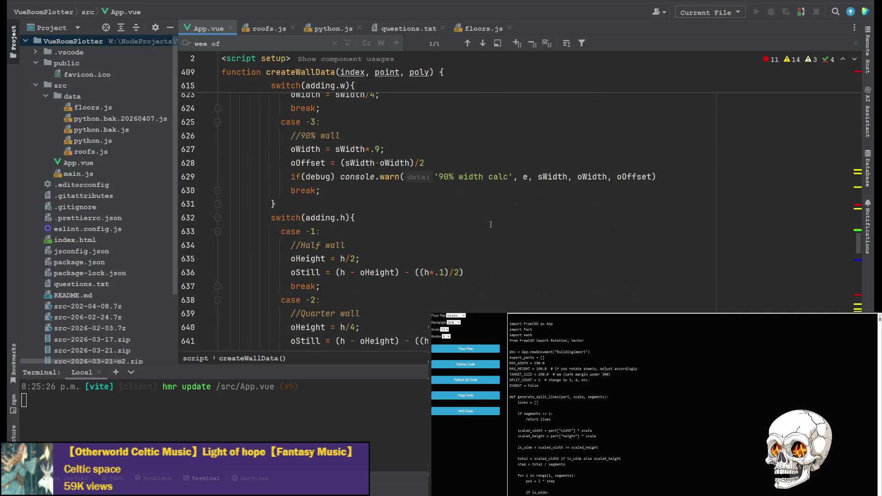
scroll(336, 249, up, 15)
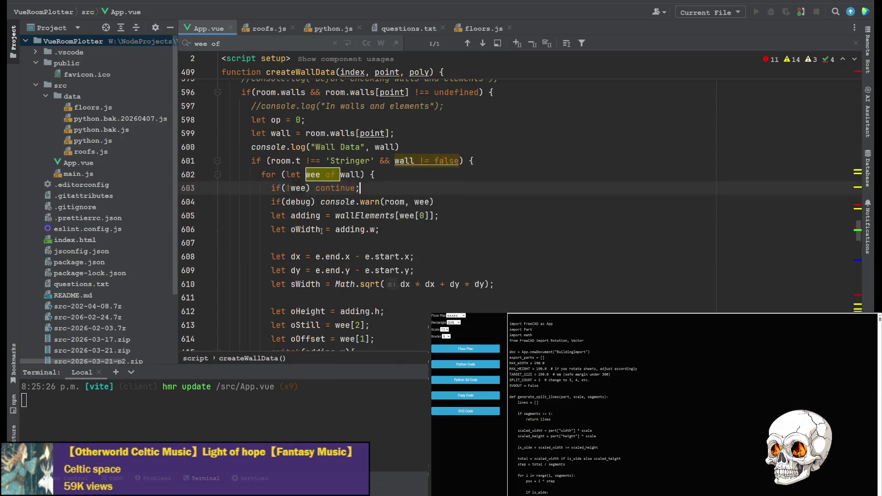
scroll(318, 223, up, 3)
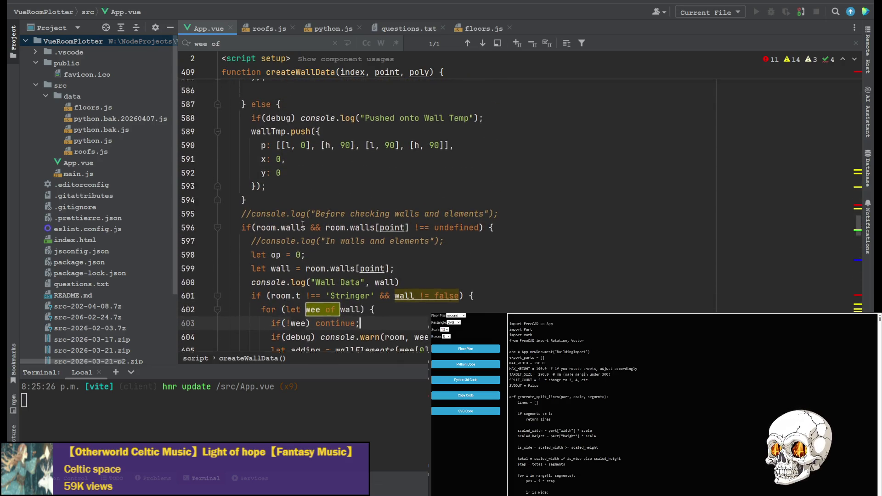
scroll(315, 219, up, 7)
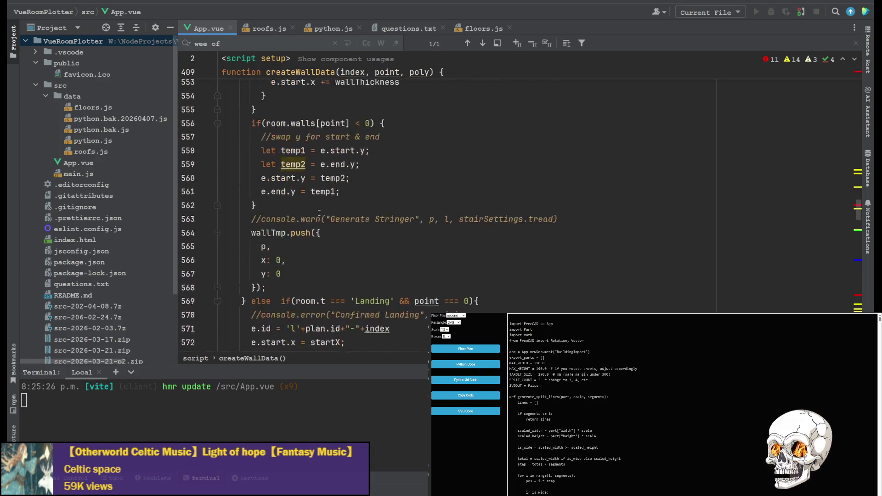
scroll(312, 235, up, 14)
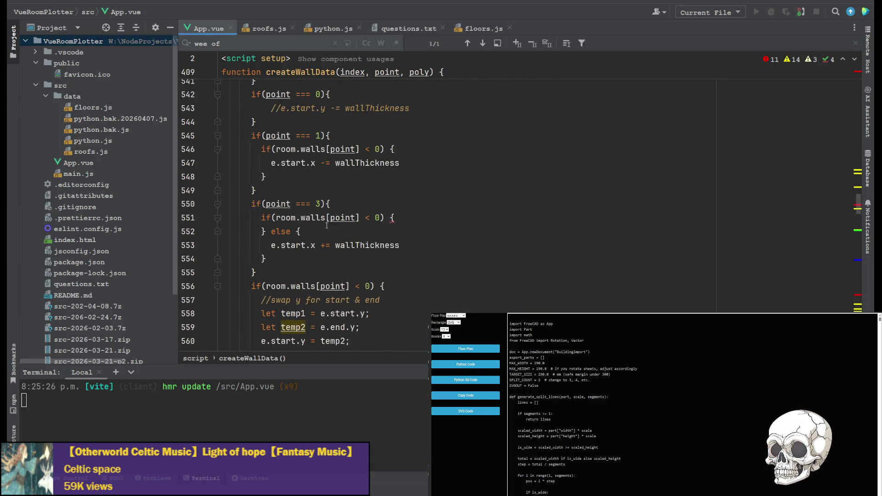
scroll(324, 222, up, 20)
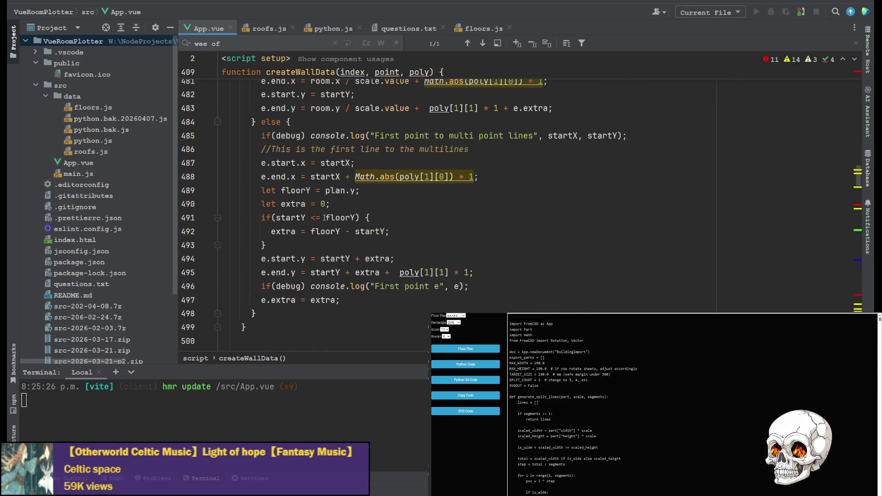
scroll(327, 210, up, 17)
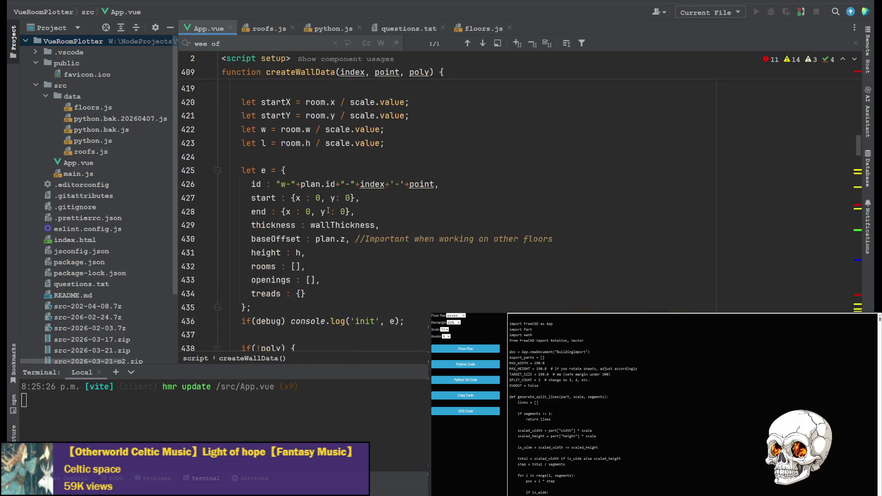
scroll(328, 209, up, 5)
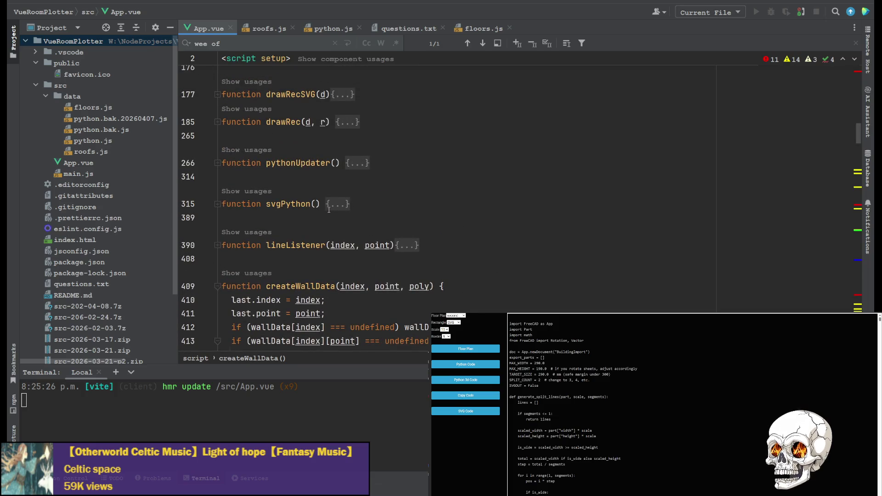
scroll(317, 211, down, 4)
scroll(307, 214, up, 2)
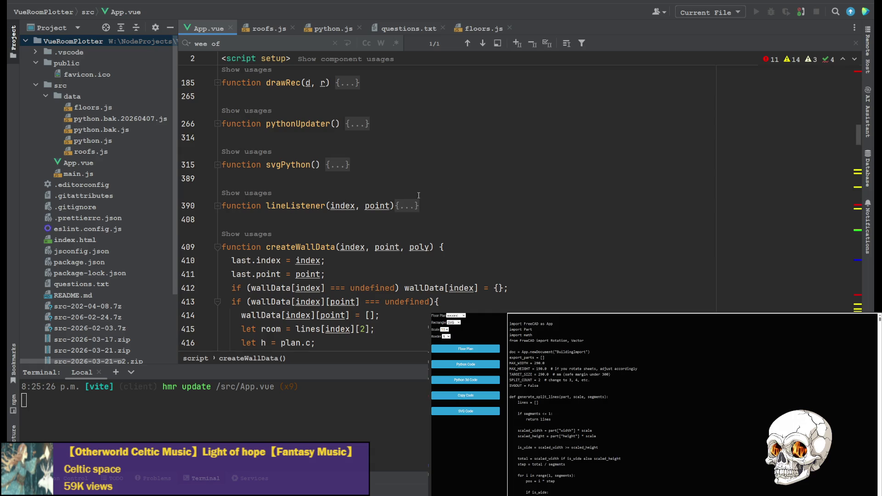
scroll(418, 195, up, 6)
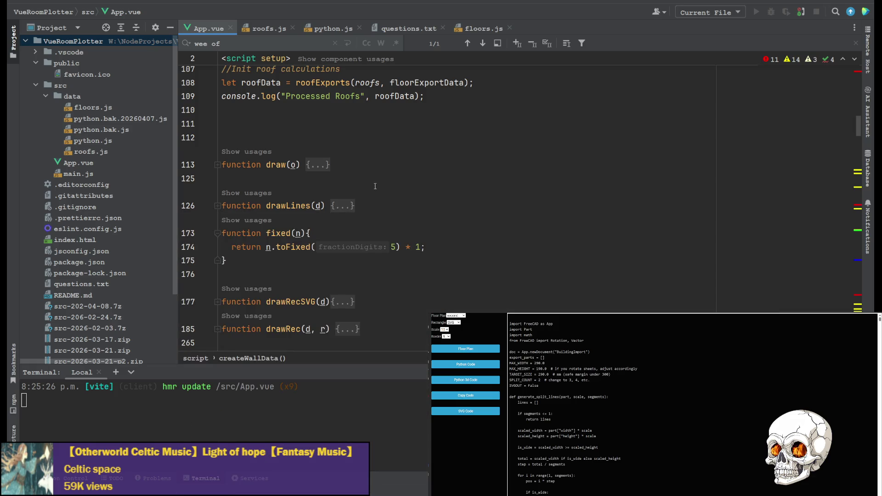
Unfold the drawLines(d) function in App.vue to reveal its body.
click(352, 206)
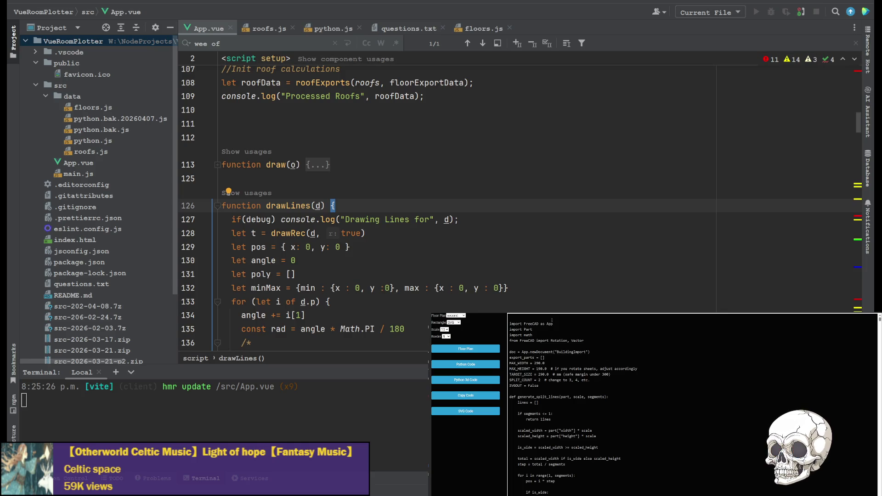
Scroll App.vue to the top, then open python.js at floorsJSON on line 527.
scroll(459, 207, up, 9)
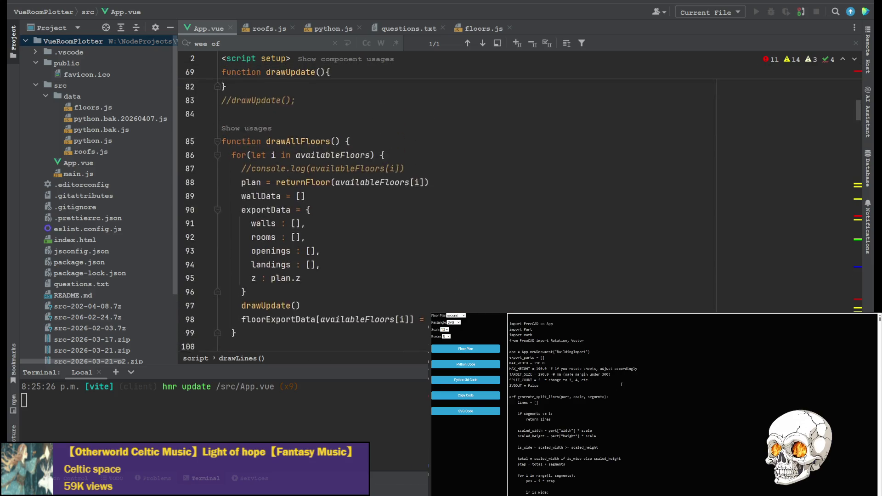
scroll(307, 207, up, 15)
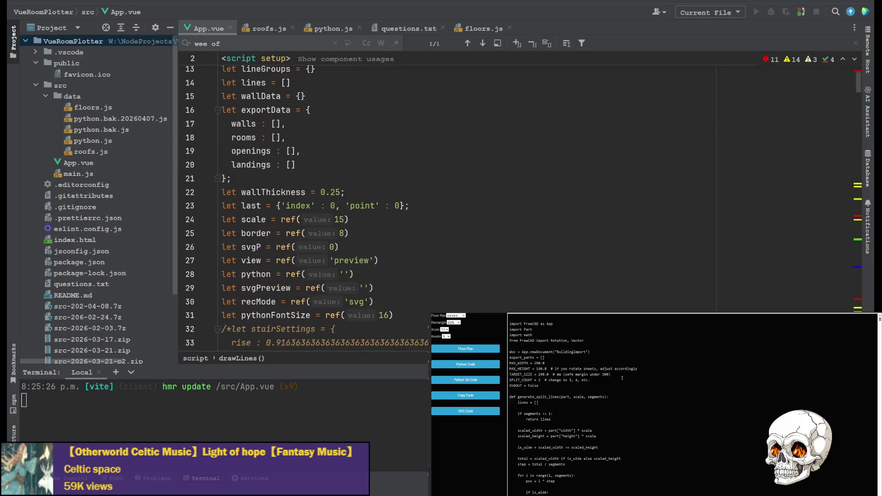
scroll(306, 207, up, 4)
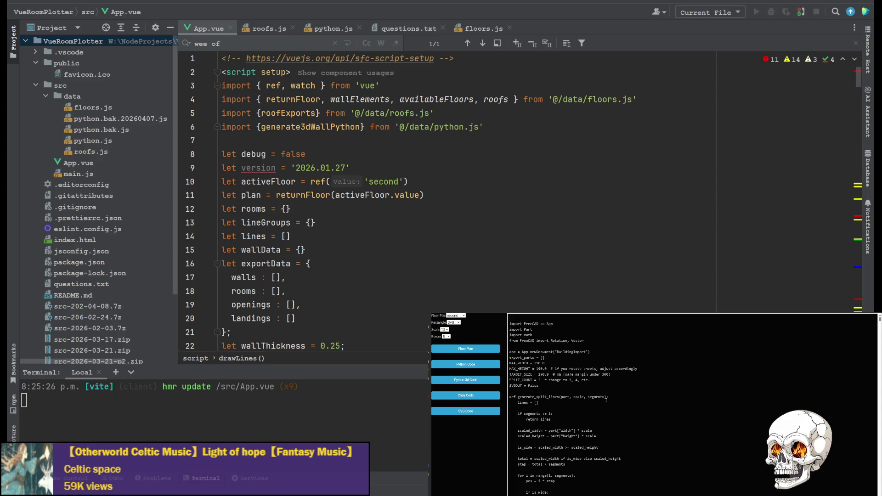
scroll(307, 207, down, 2)
scroll(306, 207, down, 1)
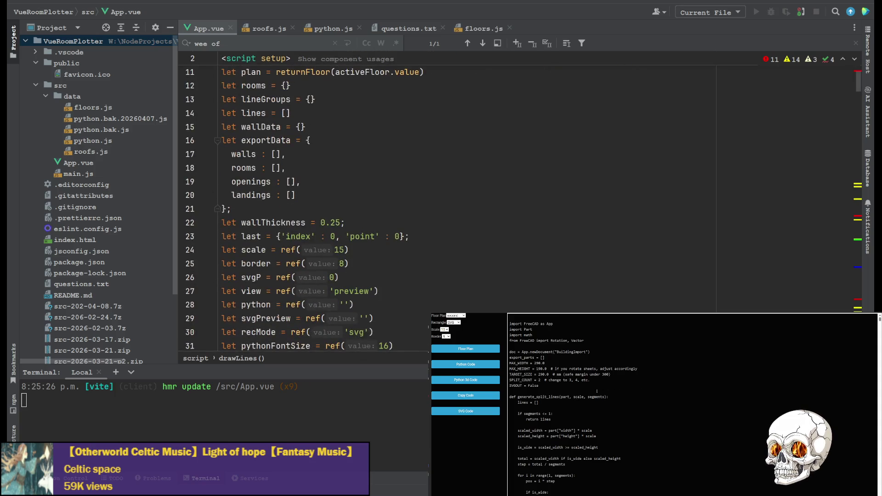
scroll(306, 207, up, 3)
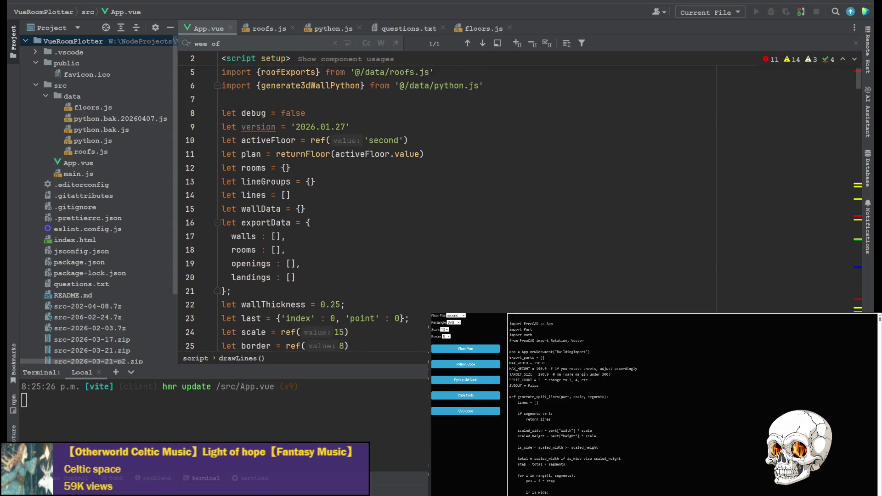
click(329, 28)
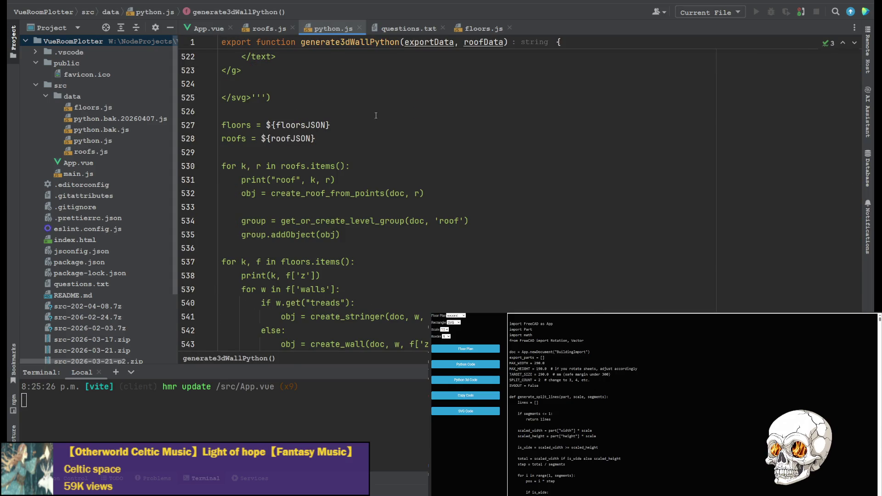
scroll(304, 169, up, 5)
scroll(305, 169, down, 2)
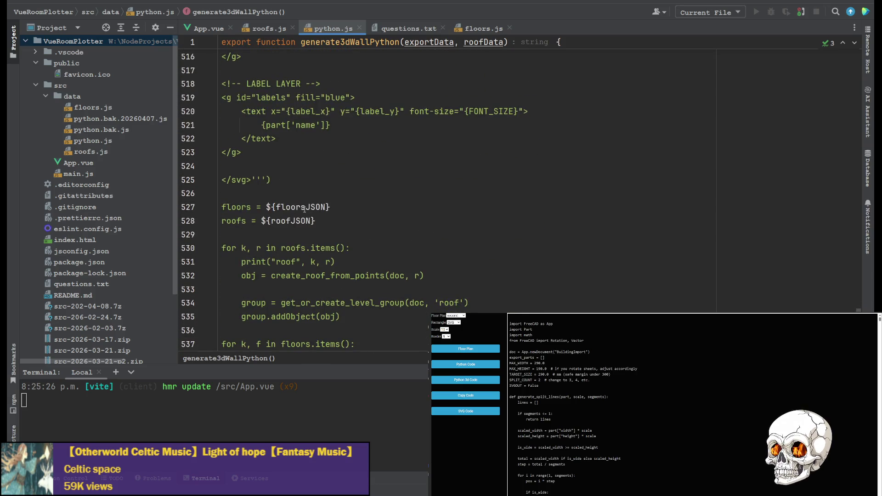
click(305, 207)
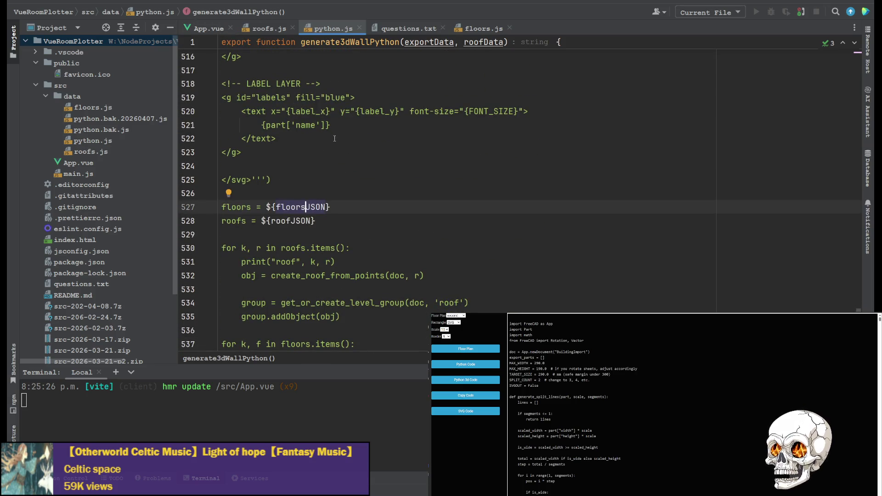
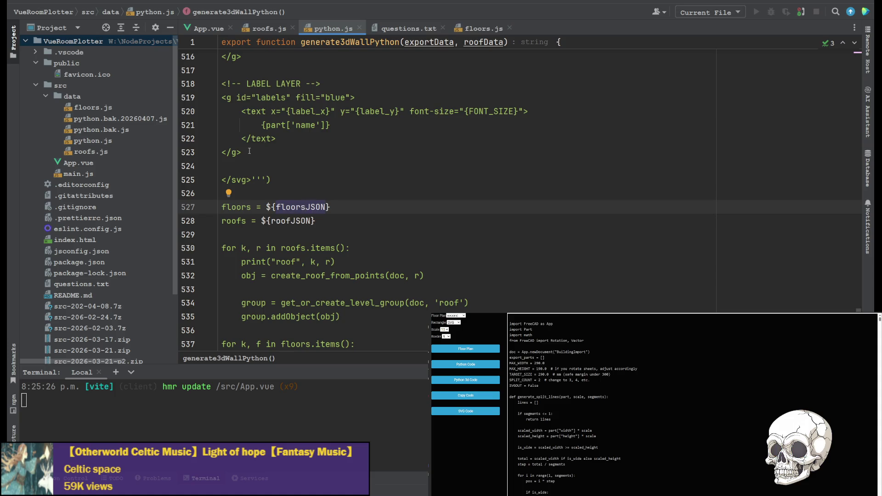
Look up generate3dWallPython in python.js, then search App.vue for its call in update3dPython.
click(198, 30)
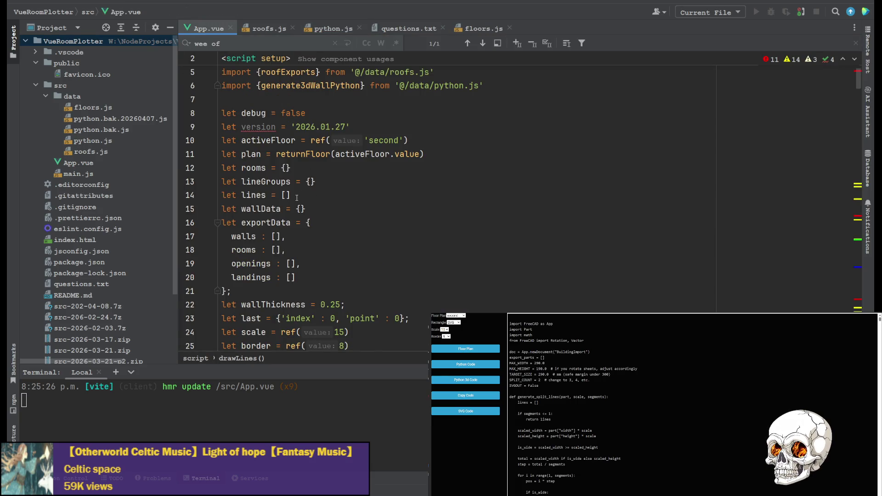
click(341, 25)
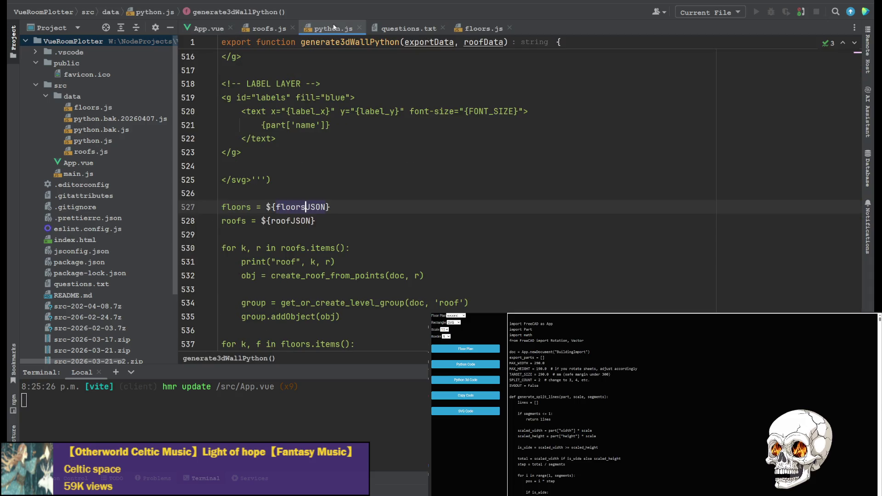
scroll(386, 147, up, 15)
drag(859, 292, 864, 40)
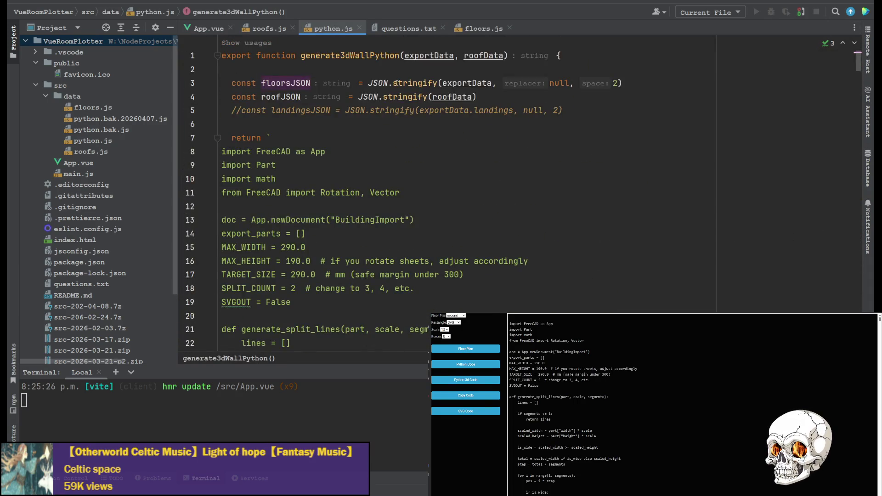
click(331, 56)
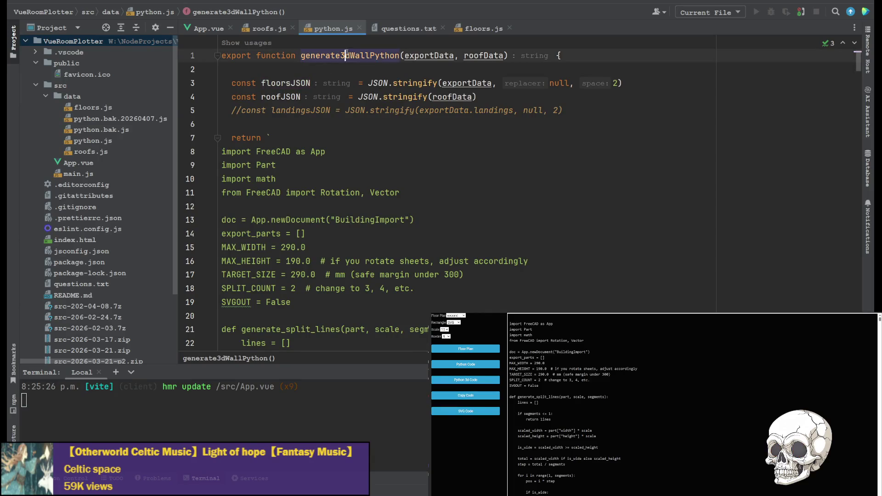
click(208, 28)
key(ctrl+f)
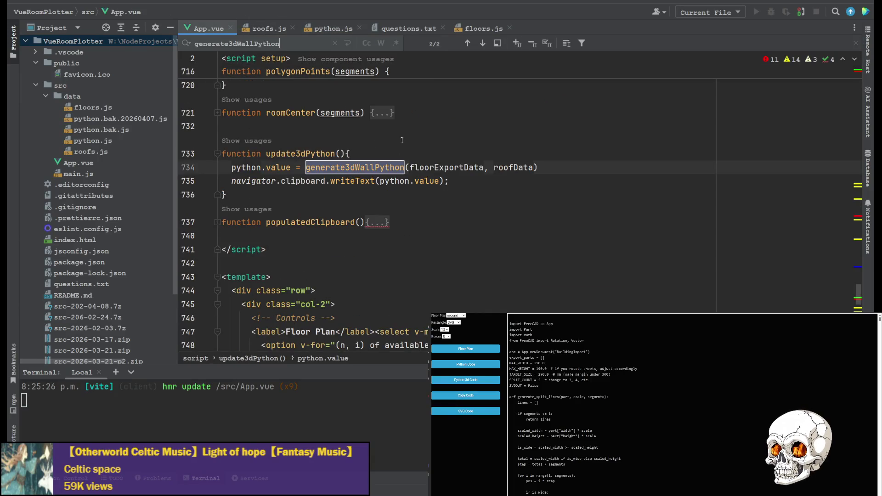
Add the comment '//todo check if element is enabled to export' at the top of update3dPython.
click(399, 153)
key(Return)
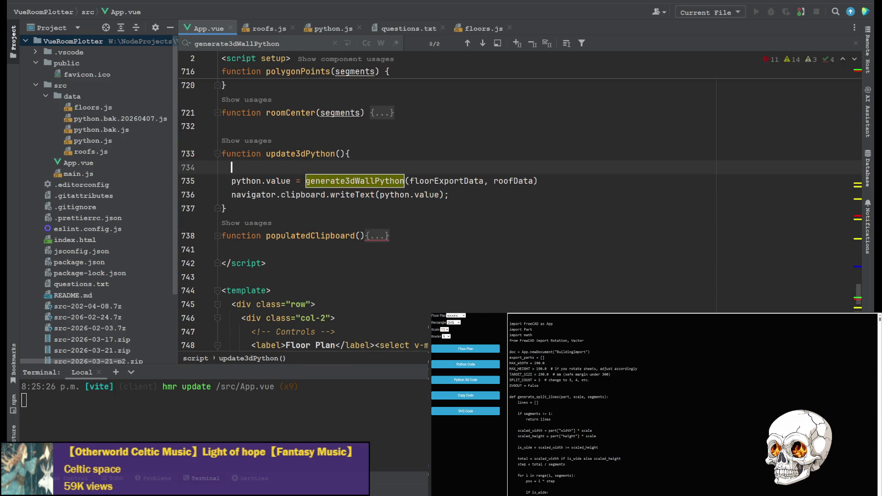
text(//to)
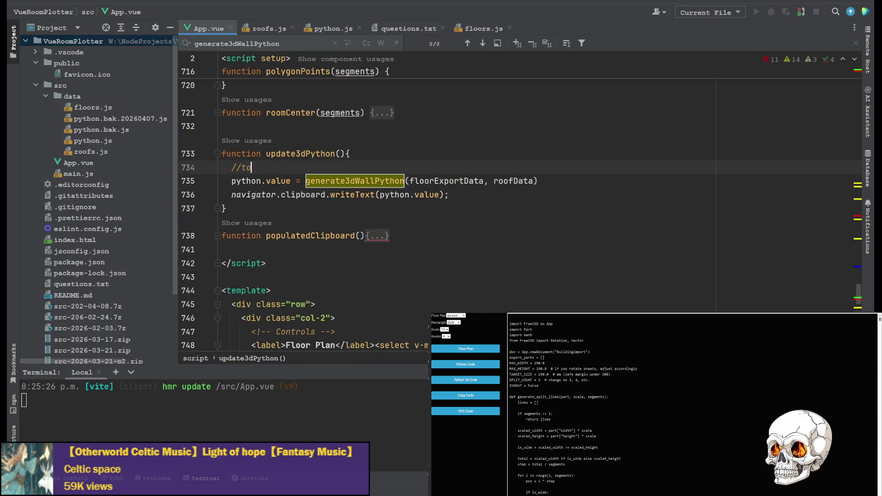
text(do c)
text(heck if )
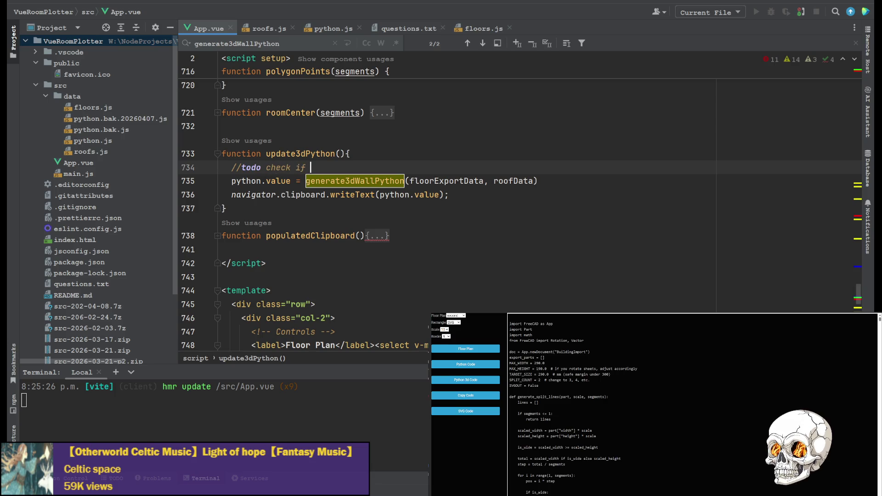
text(ele)
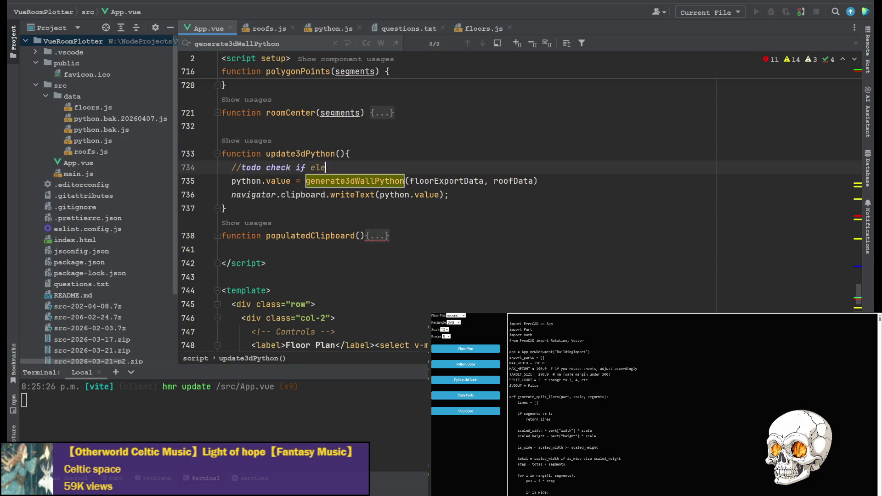
text(ment is enab)
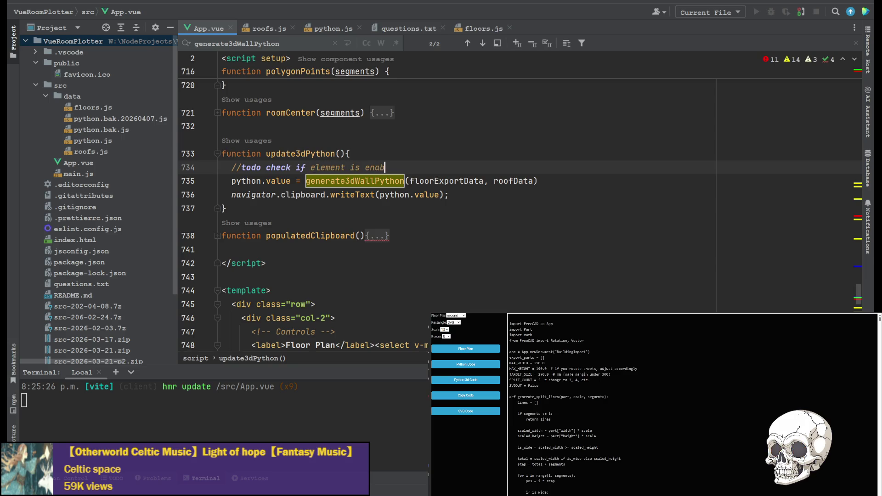
text(led to export)
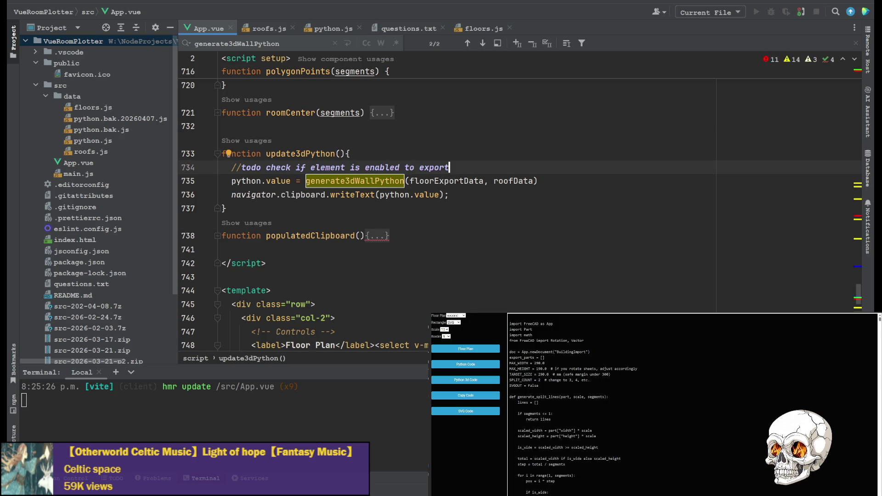
key(Return)
Inspect the generate3dWallPython declaration in python.js, then return to App.vue.
scroll(473, 221, up, 3)
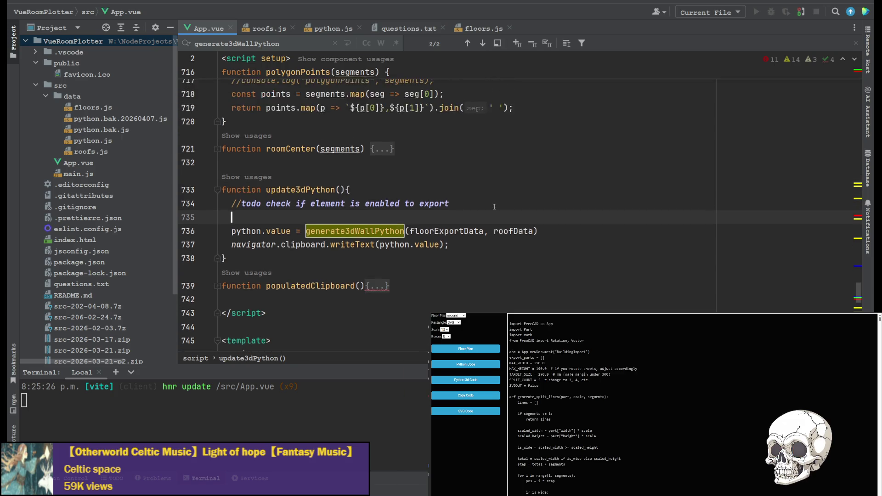
key(ctrl+b)
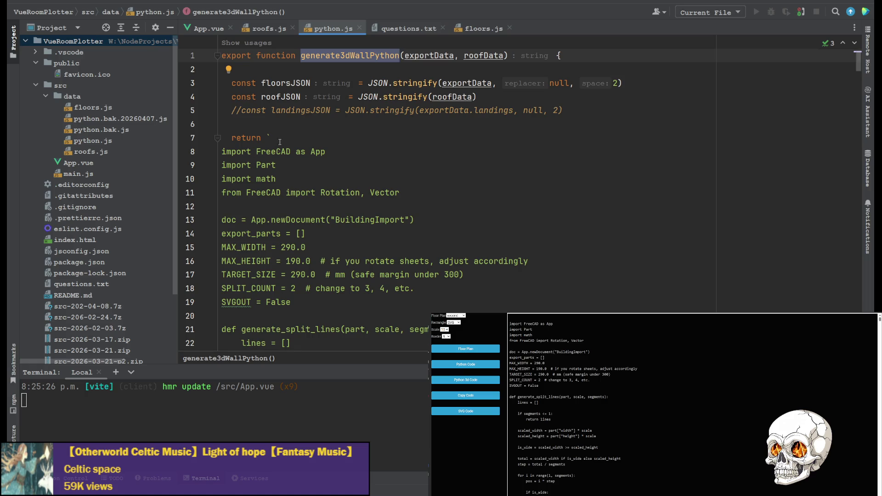
scroll(282, 204, down, 2)
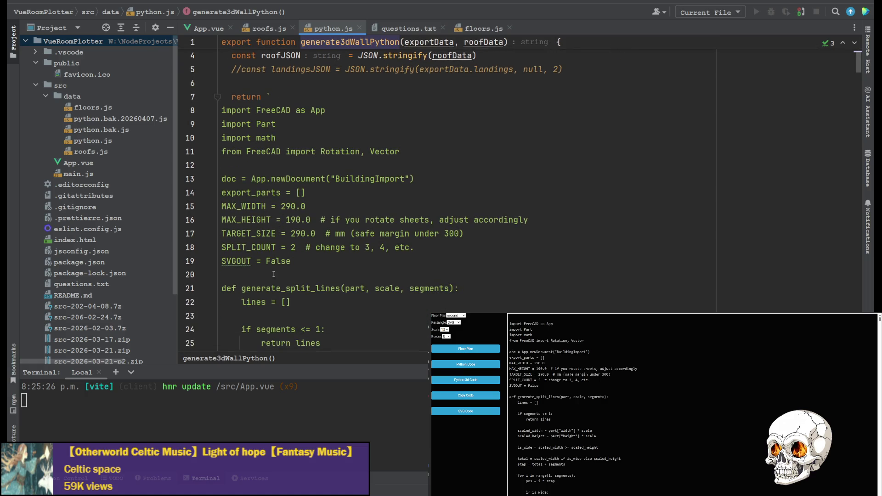
scroll(273, 272, up, 1)
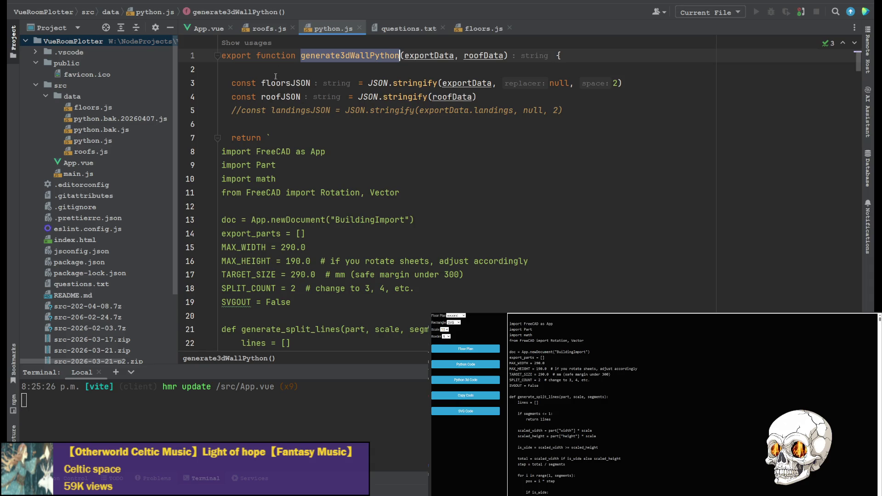
click(202, 29)
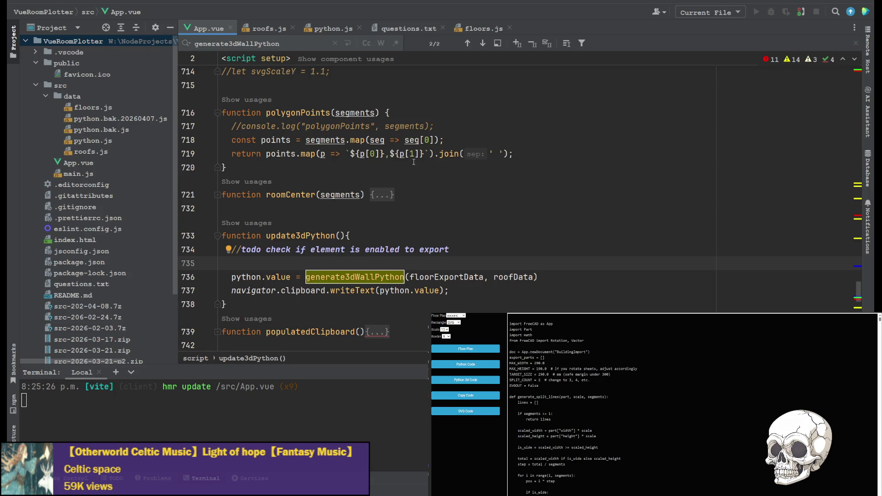
Declare let tmpWalls = {}; and start a for (let w of floorExportData) loop.
text(;)
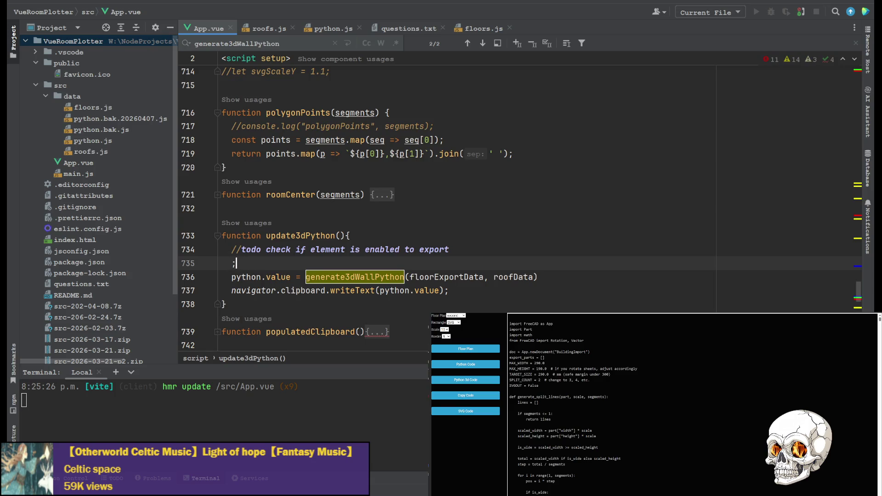
key(BackSpace)
text(let )
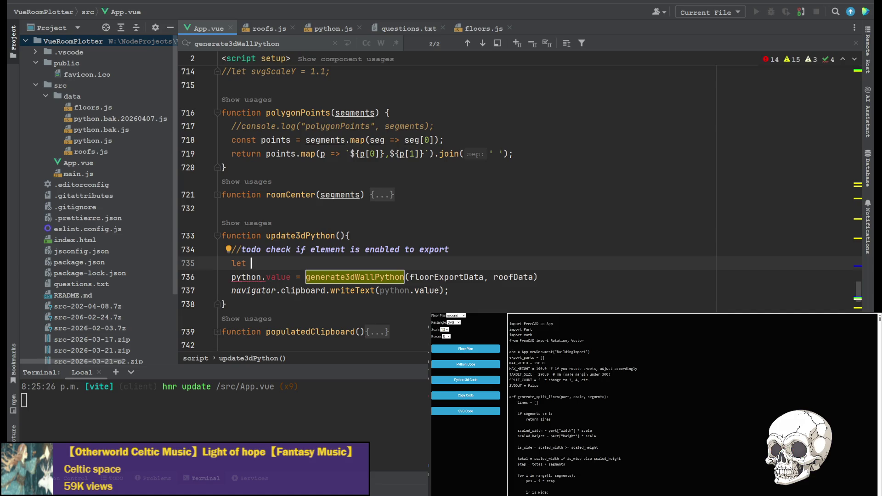
text(tmpWa)
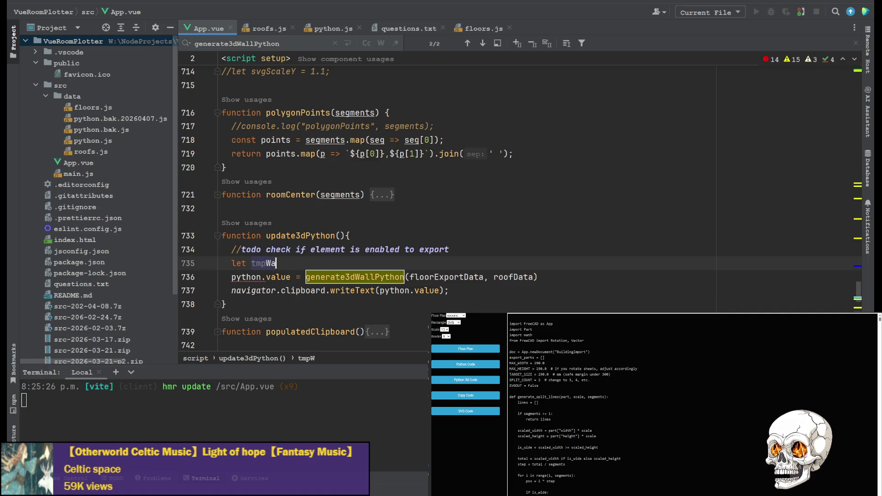
text(lls = )
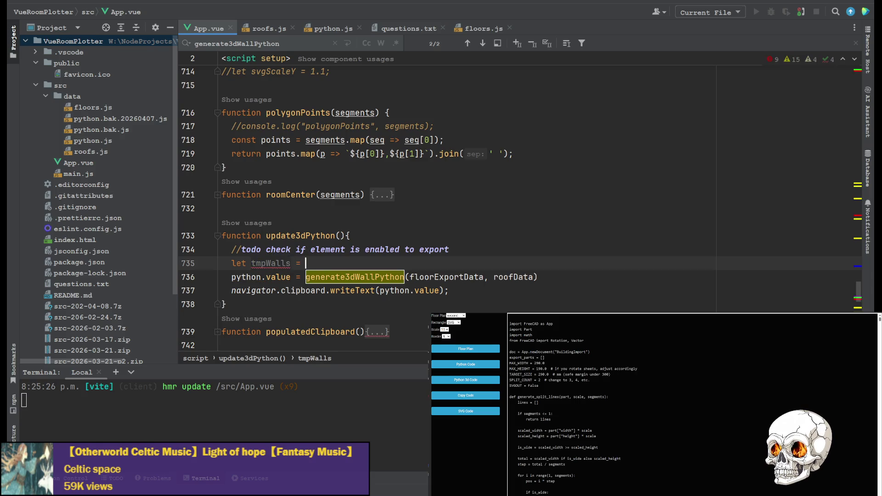
text({};)
key(Return)
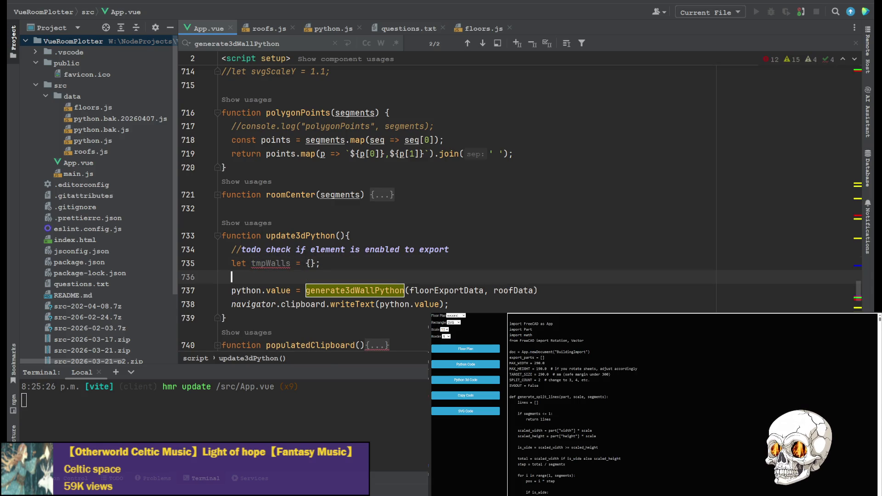
text(for))
key(BackSpace)
text((let )
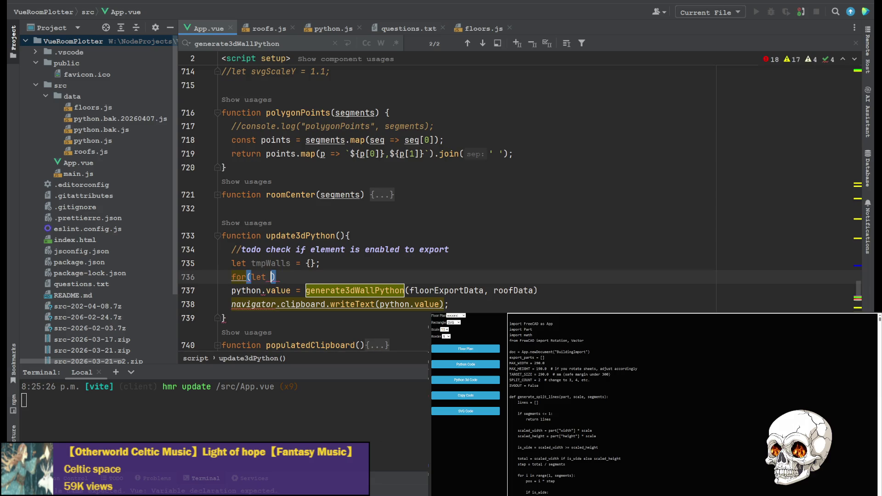
text(w)
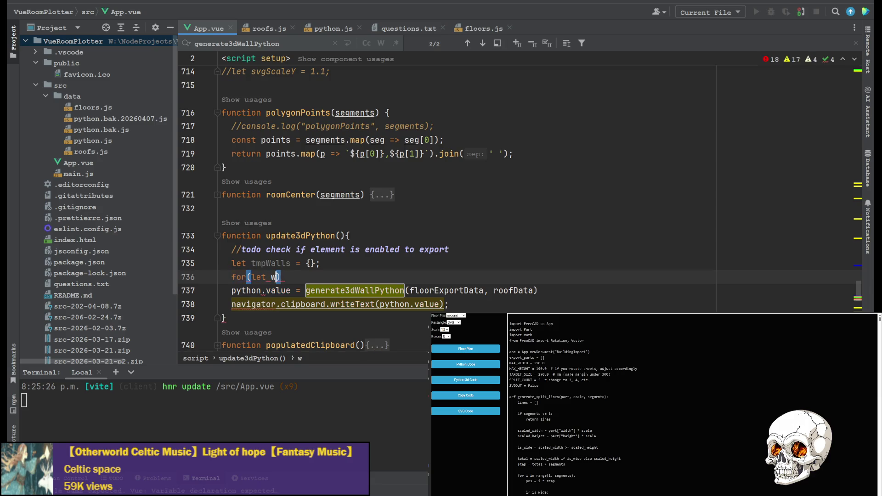
text( of floorExportData)
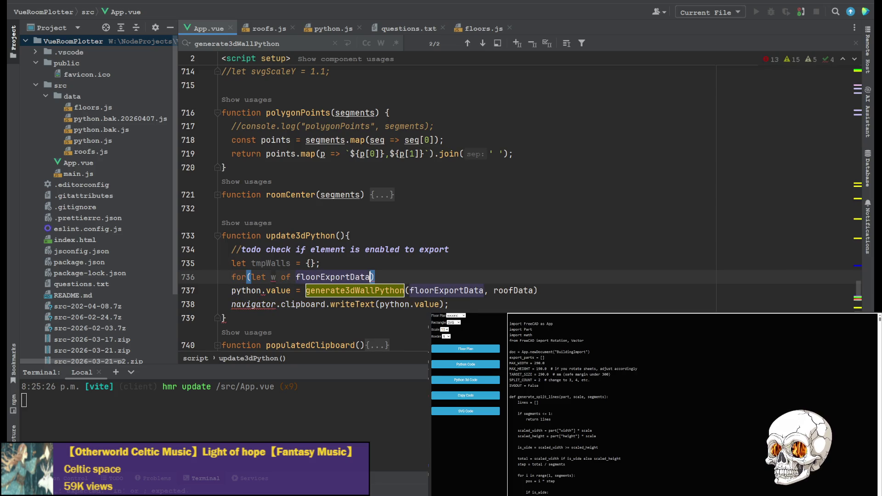
text(){)
key(Return)
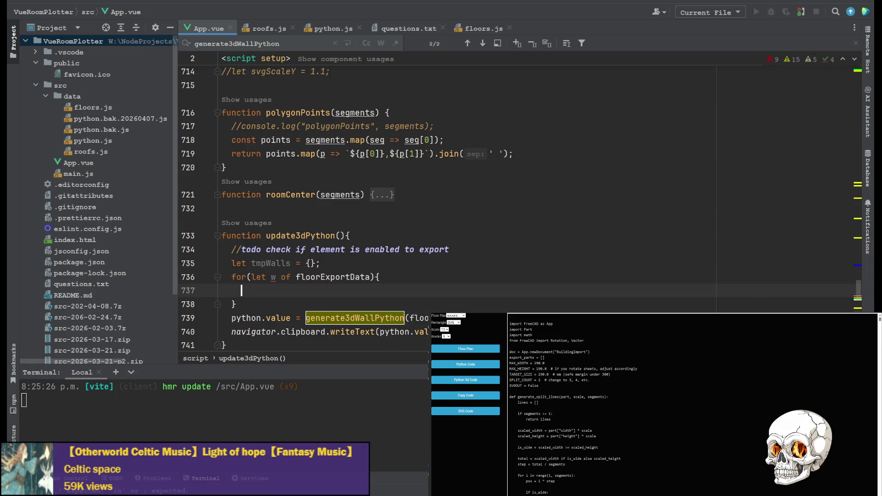
Inside the loop, add an if block for enabledLevels.indexOf(w) !== -1.
text(if()
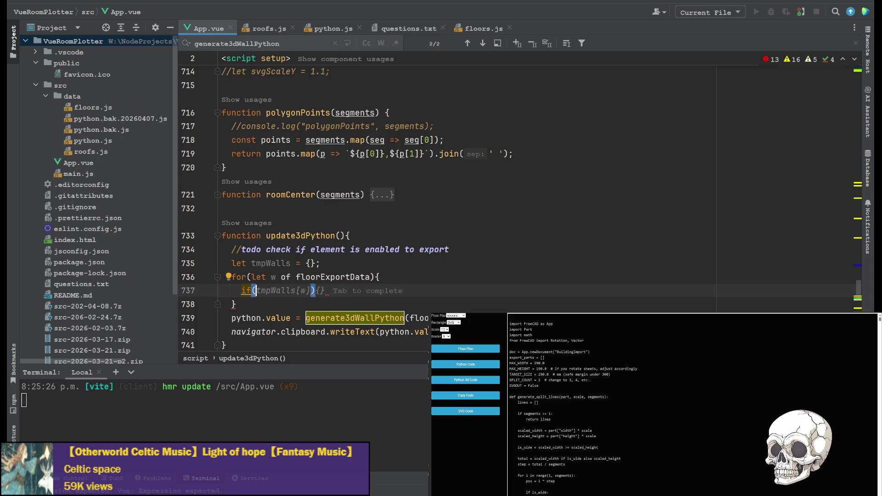
text(enabled)
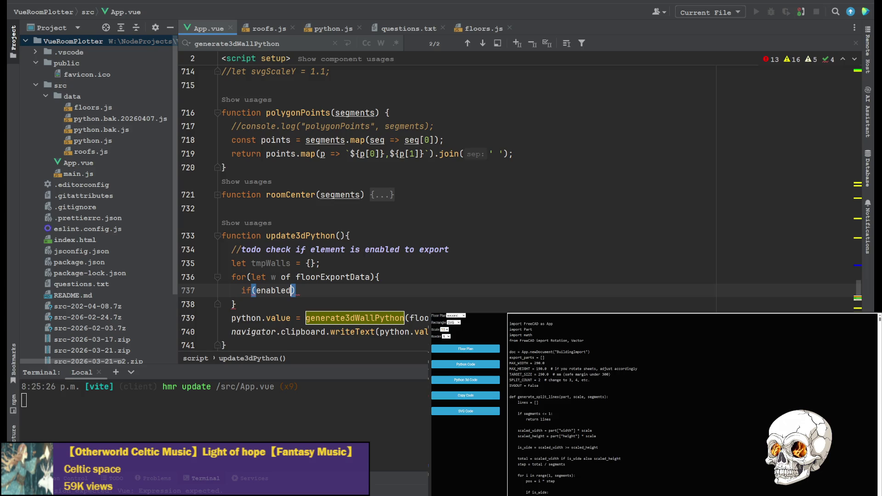
text(Levels)
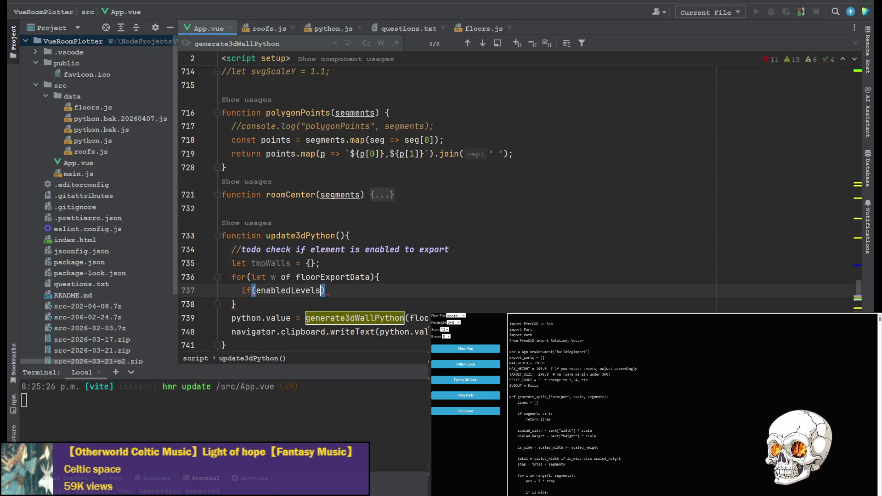
text(.indexOf)
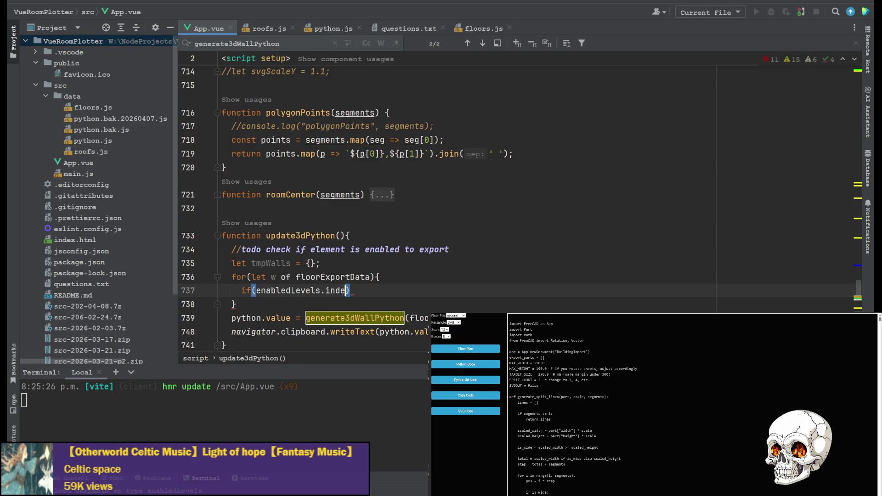
text((w)
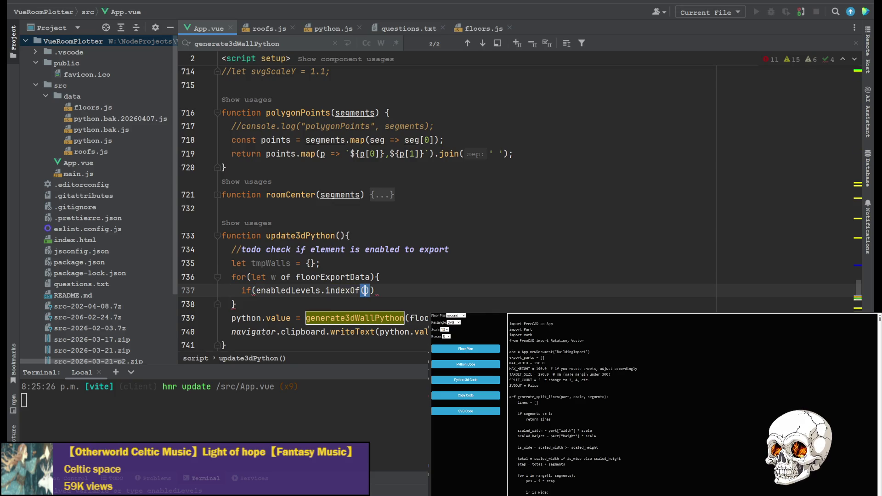
text() !==)
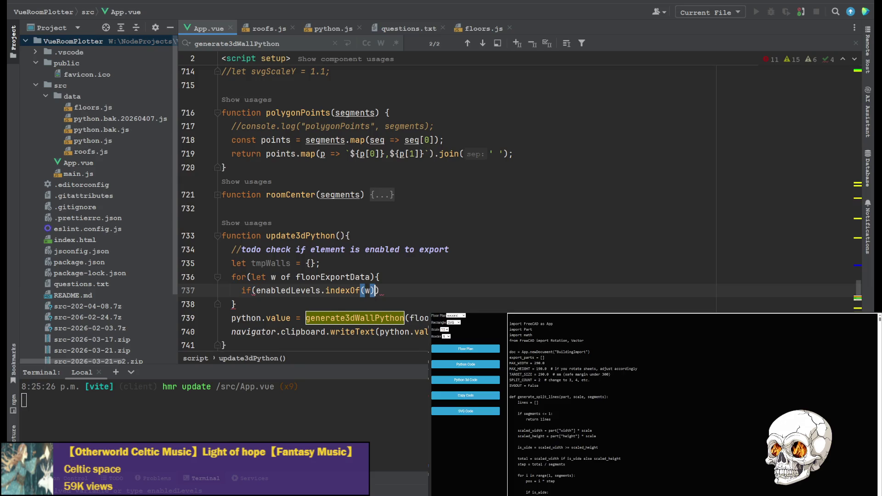
text( -1){)
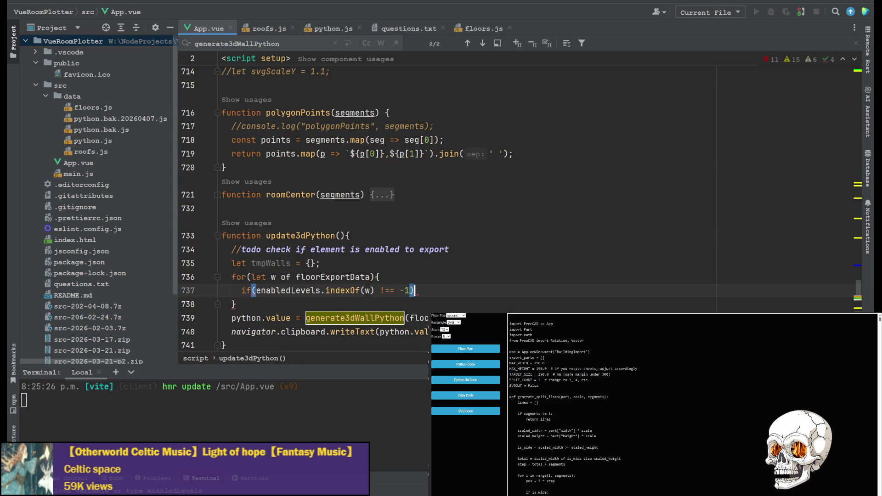
key(Return)
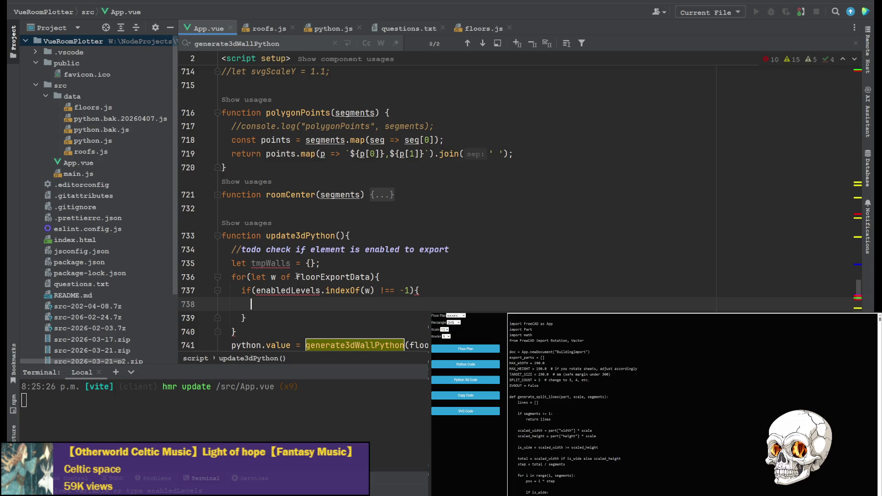
Copy each enabled level with tmpWalls[w] = floorExportData[w] and change the loop to for…in.
double_click(272, 263)
key(ctrl+c)
click(273, 304)
key(ctrl+v)
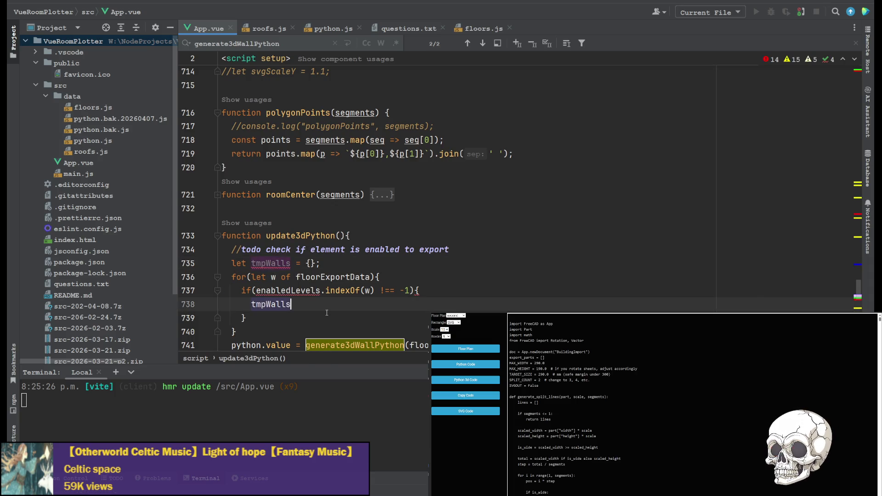
text([w] = )
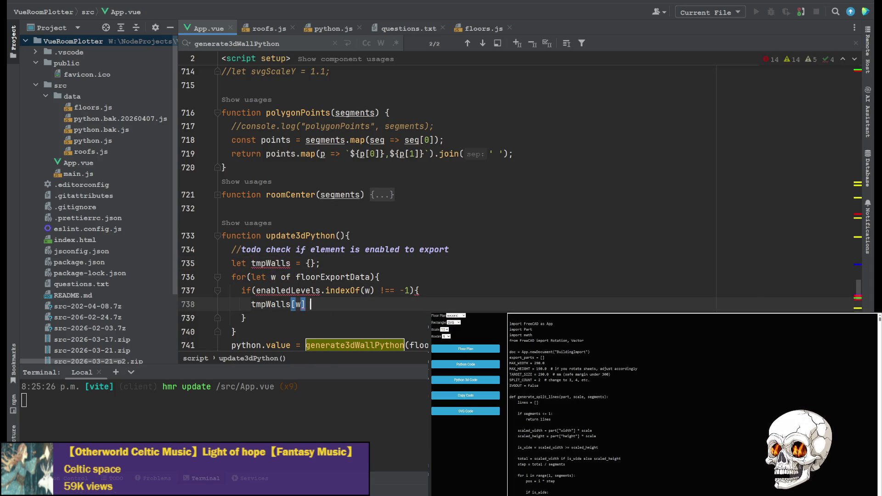
text(flo)
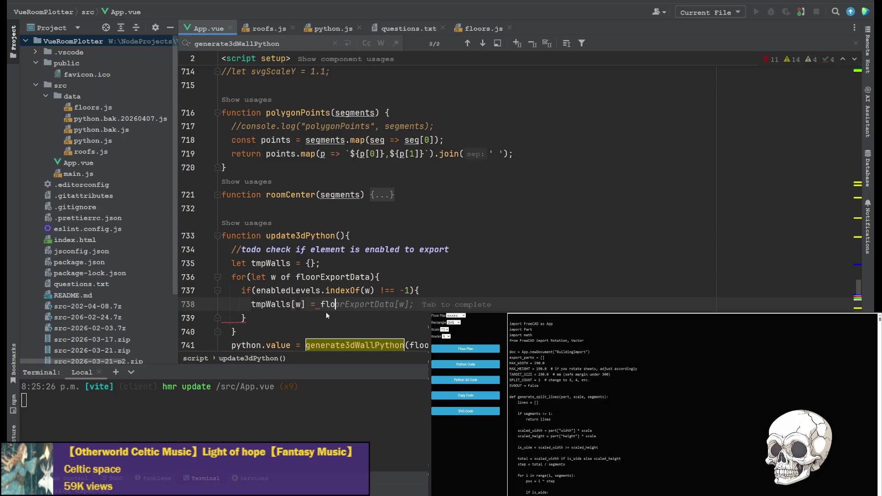
key(Tab)
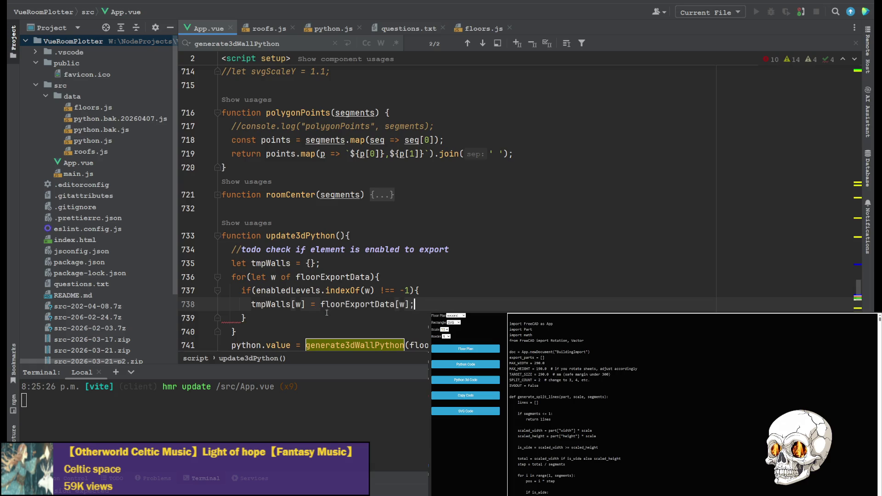
click(285, 276)
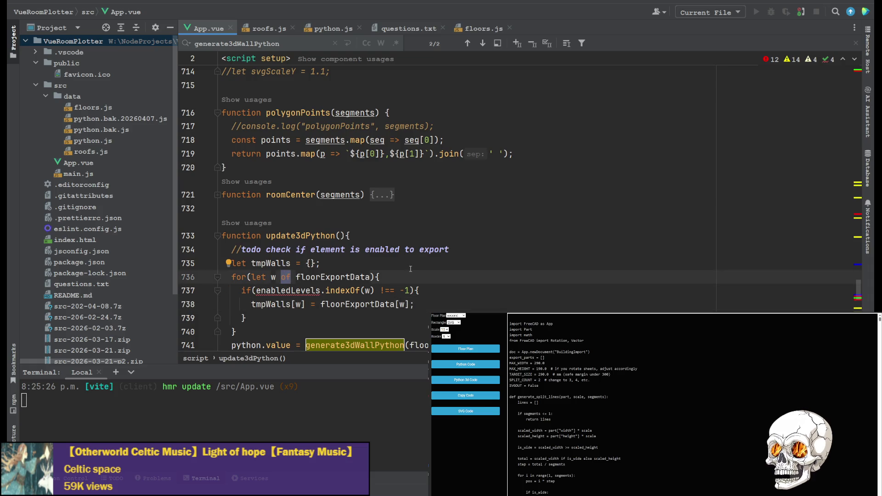
text(in)
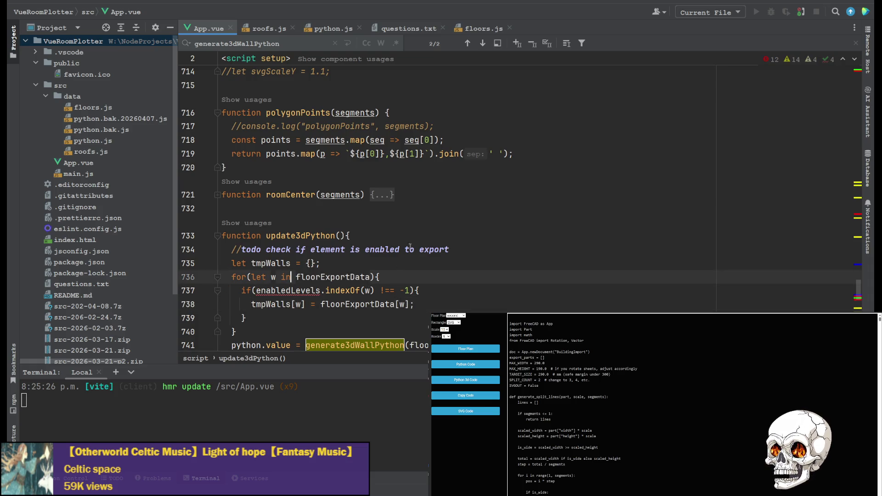
click(444, 268)
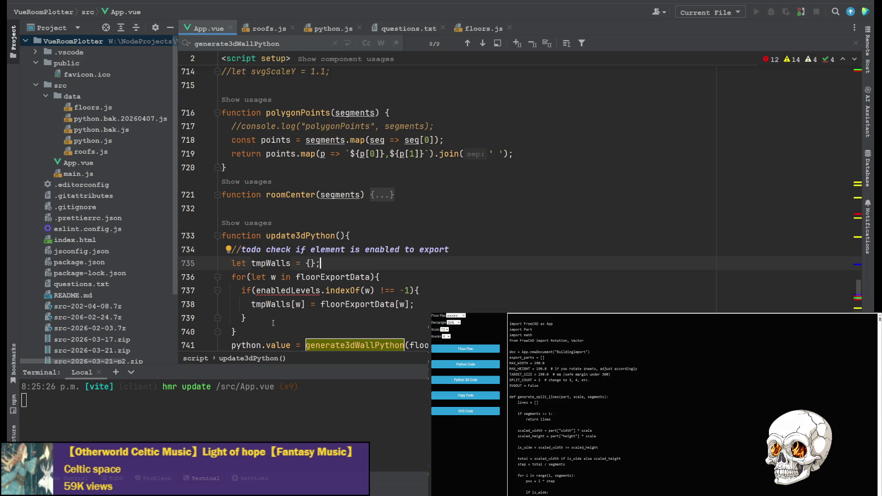
Log console.log("Only Exporting", tmpWalls) after the loop.
click(257, 321)
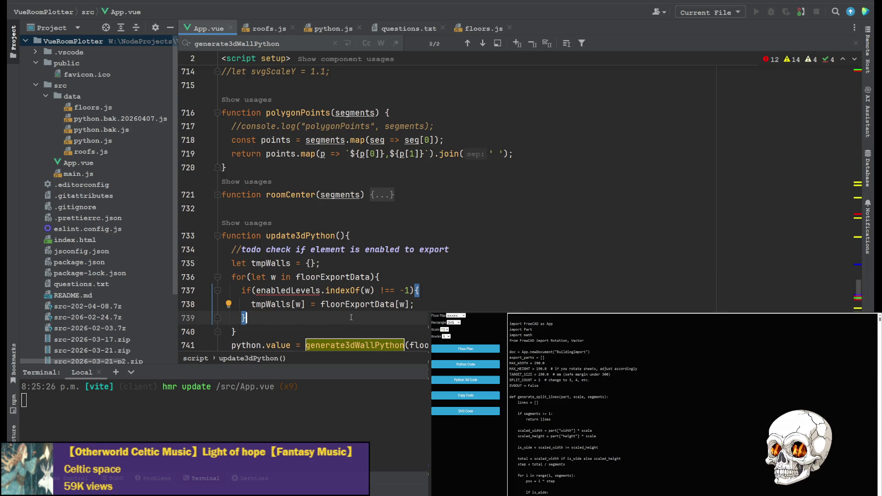
key(Return)
text(c)
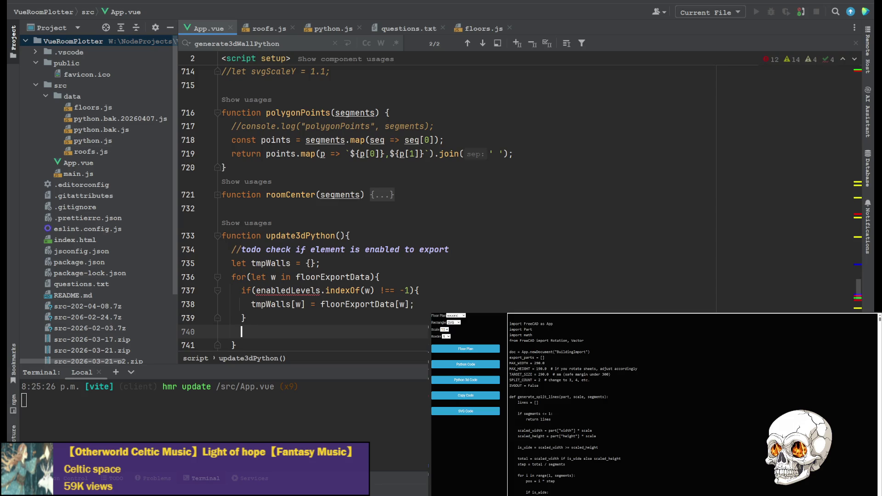
key(BackSpace)
click(273, 331)
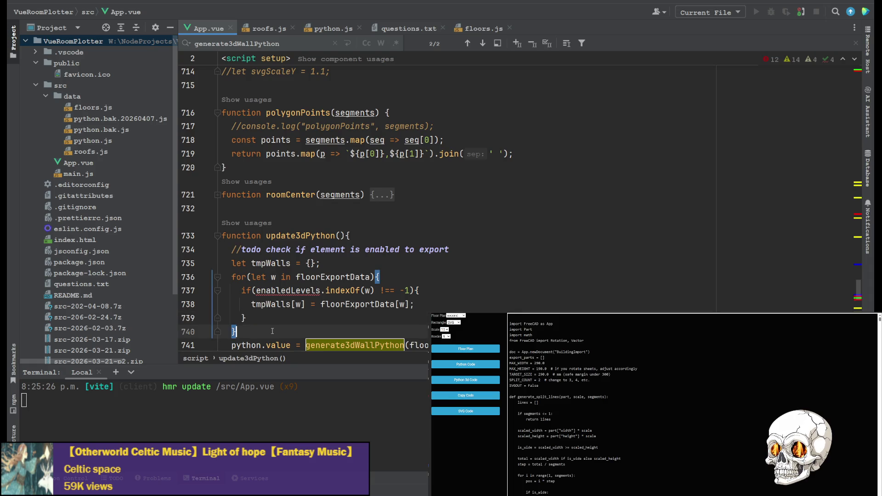
key(Return)
text(console.log()
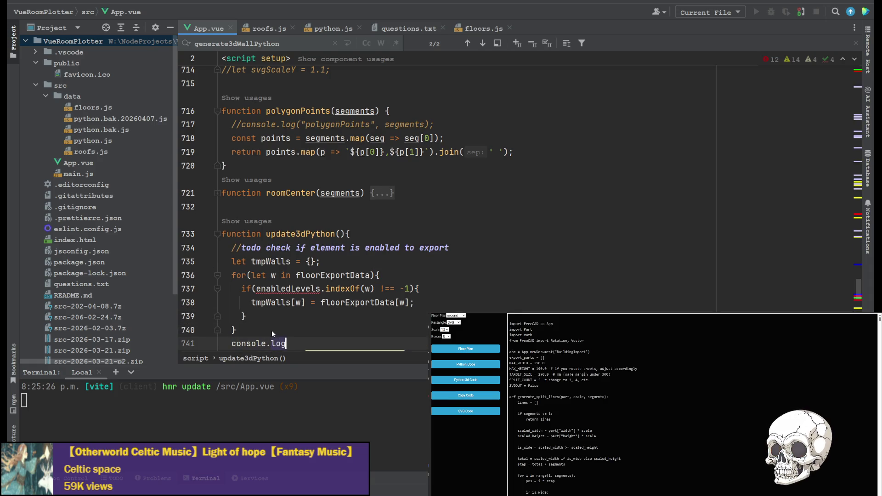
text(")
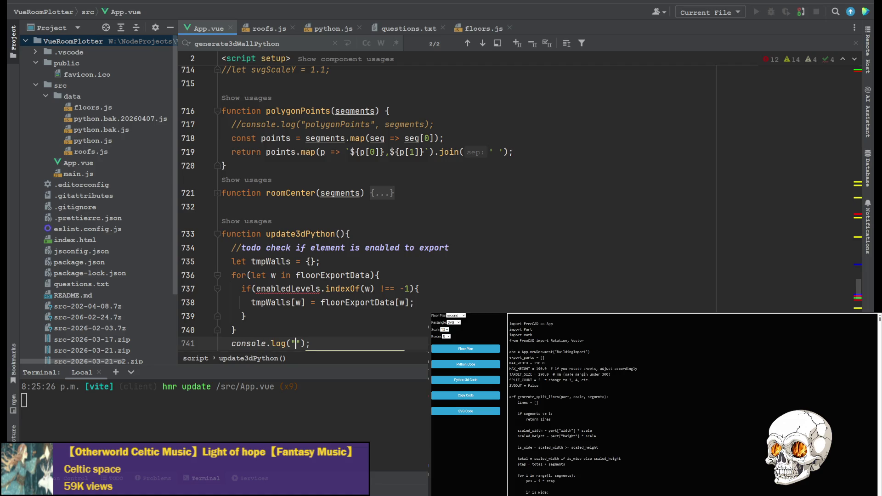
text(Only Exporti)
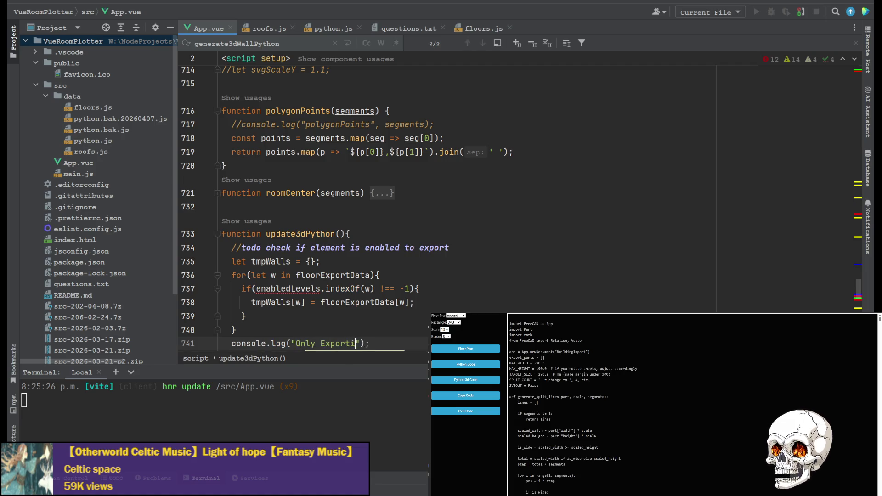
text(ng", )
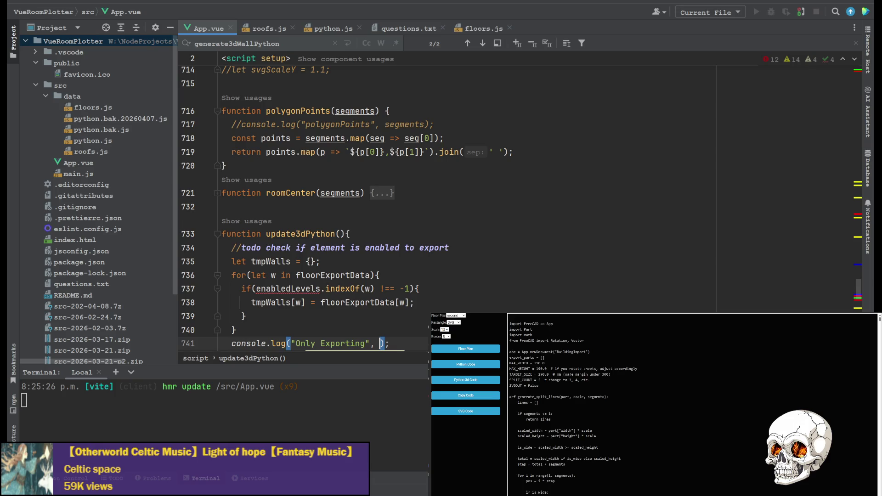
text(tm)
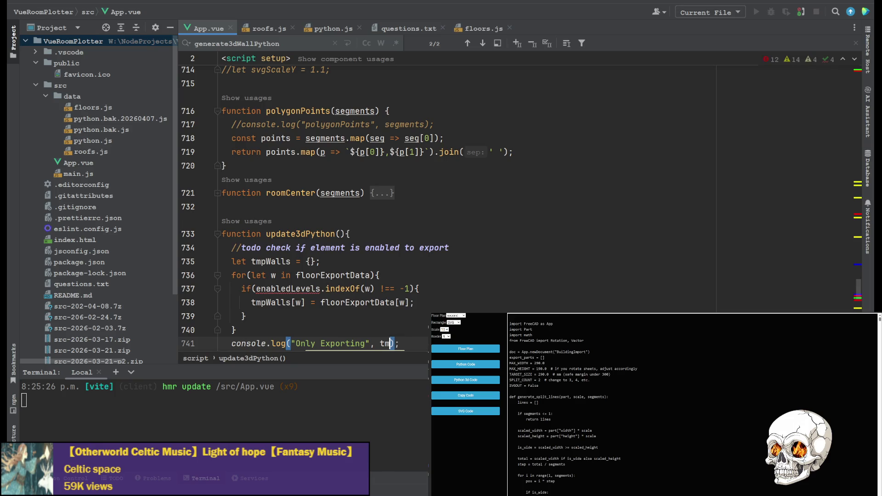
text(pWalls)
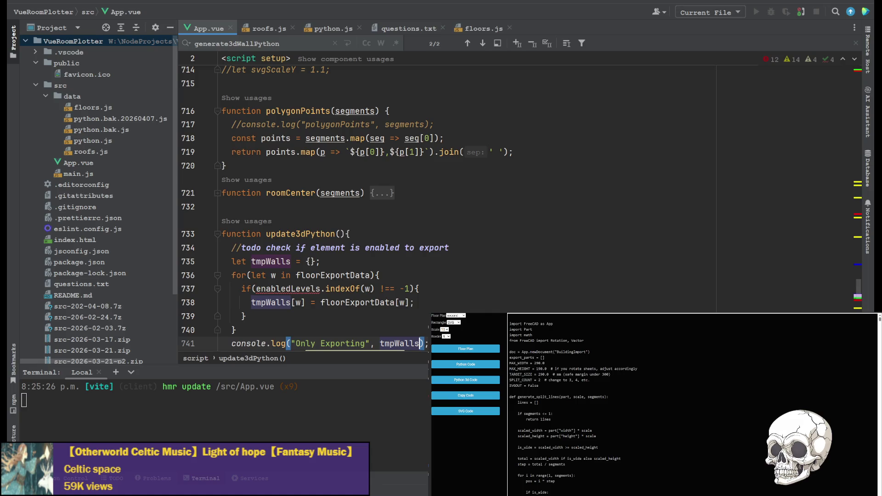
scroll(360, 246, up, 15)
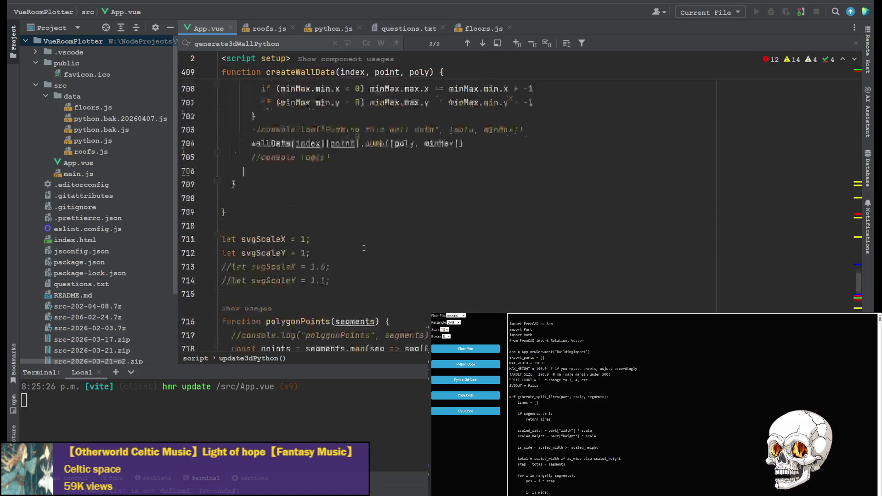
scroll(360, 246, up, 20)
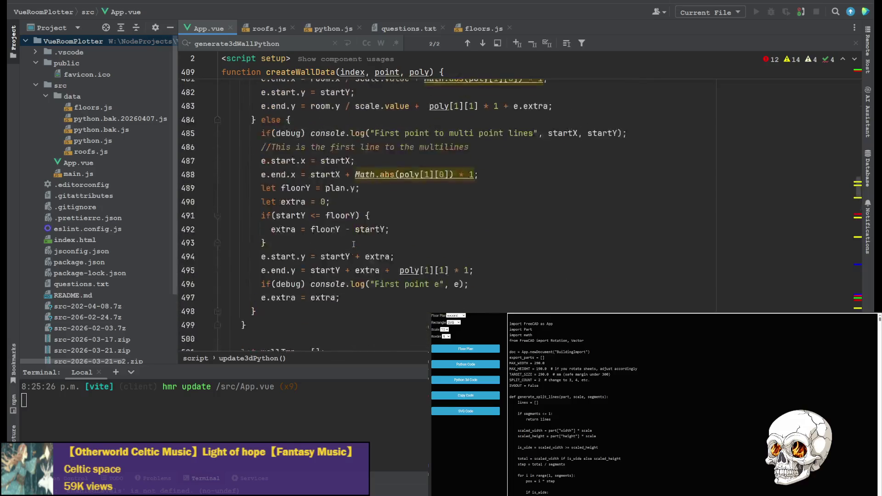
scroll(352, 244, up, 20)
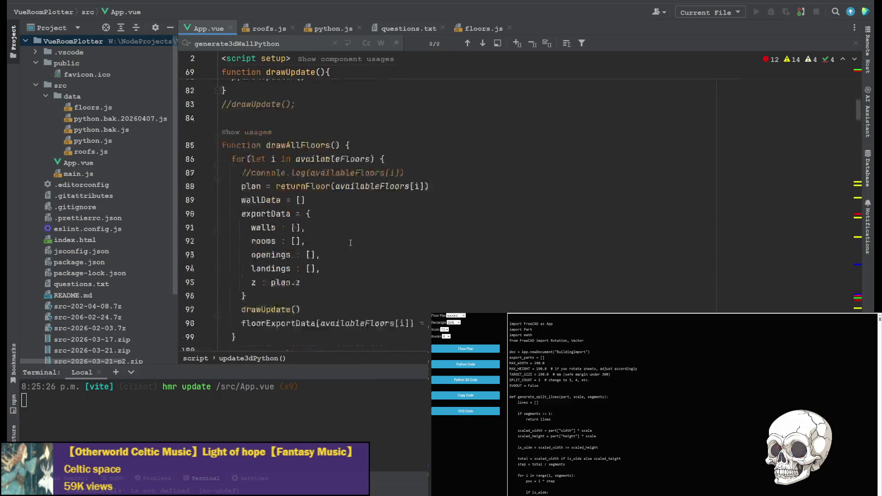
scroll(351, 243, up, 15)
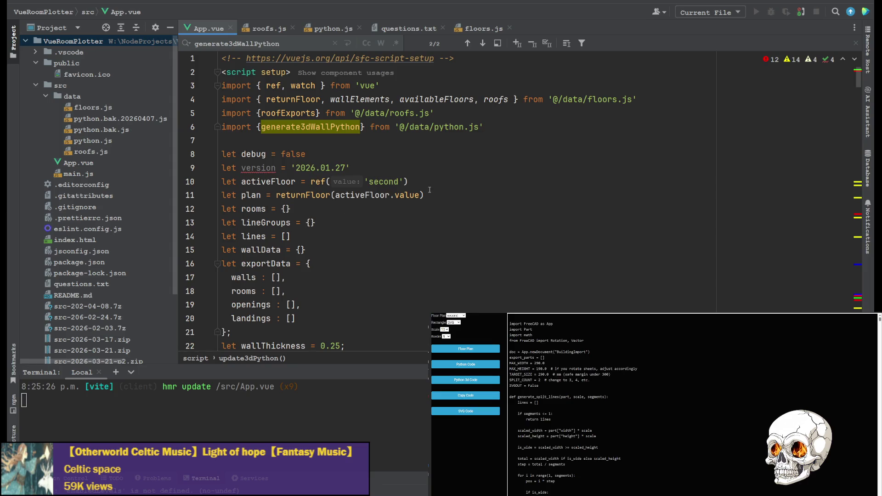
Duplicate the activeFloor line as enabledLevels = ref(['main','second']) and save App.vue.
click(449, 182)
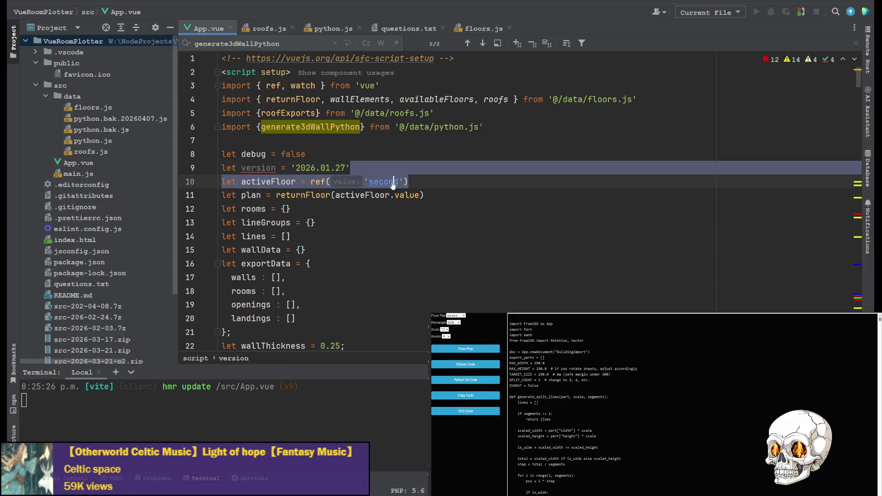
key(ctrl+d)
double_click(267, 195)
text(enabledLevels)
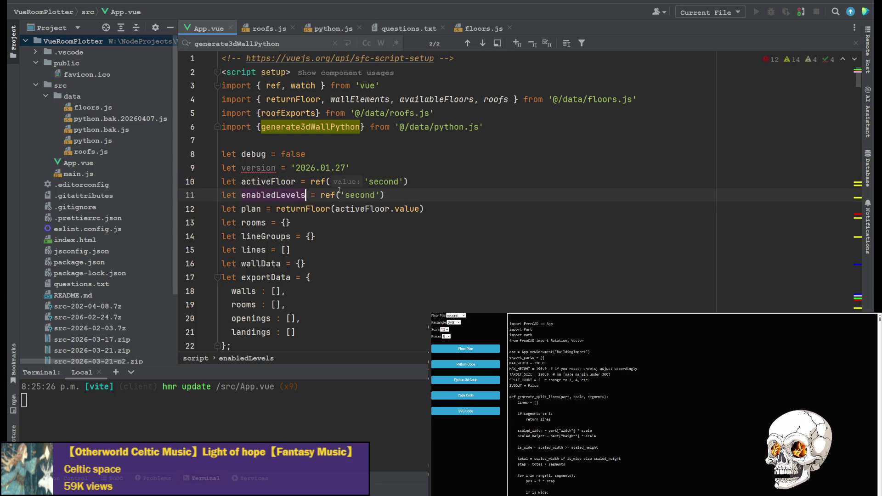
click(340, 195)
text([)
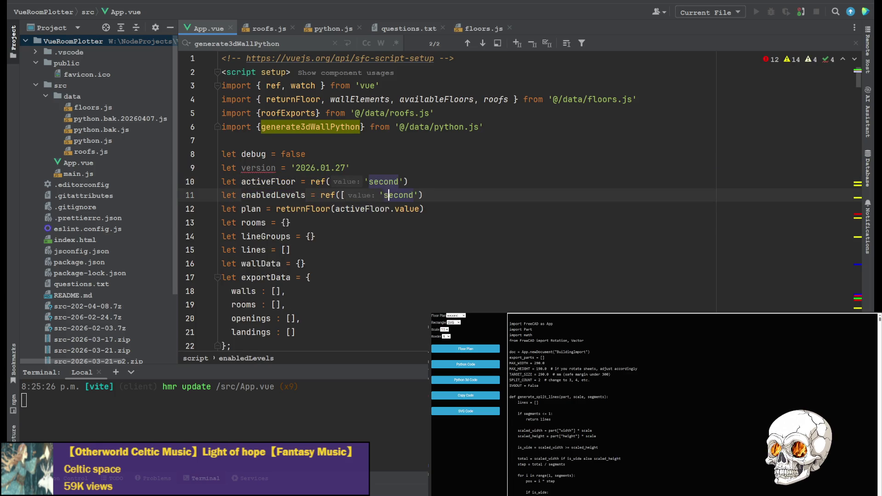
click(420, 195)
text(])
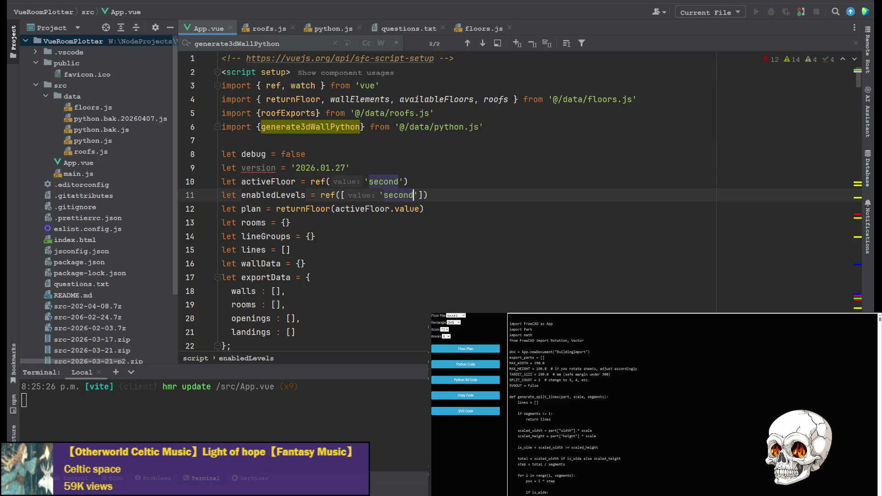
click(377, 195)
text('main')
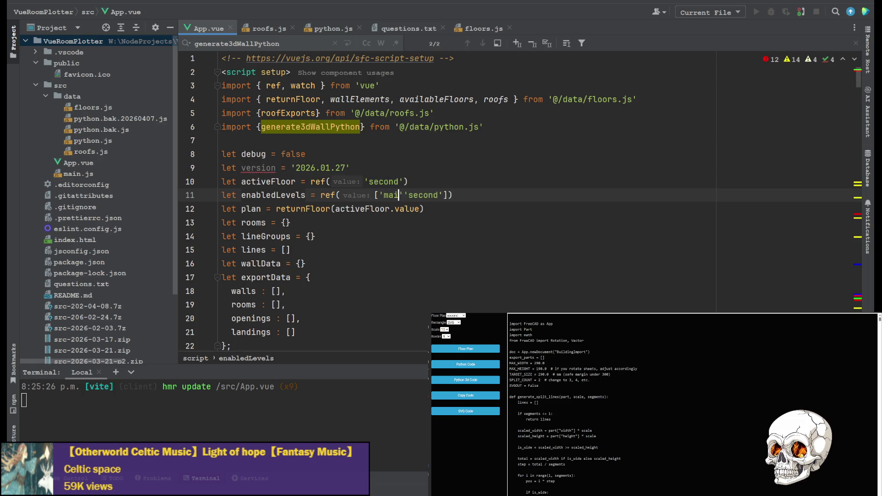
text(,)
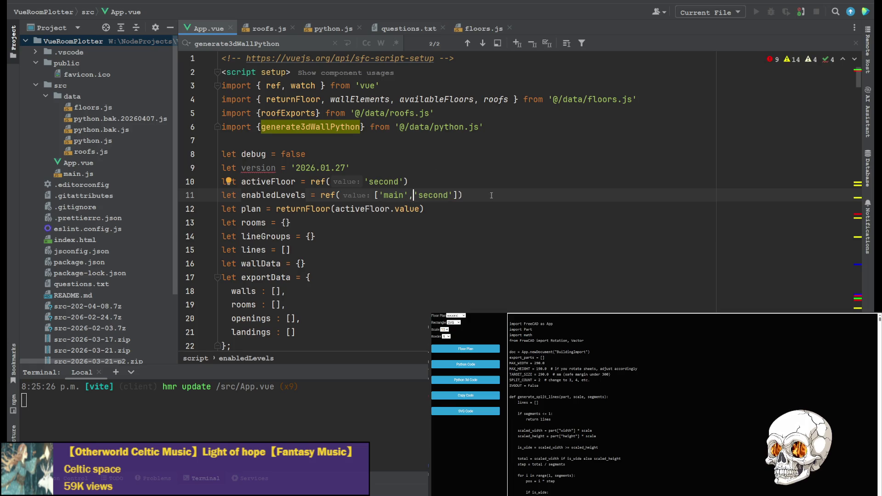
key(End)
key(ctrl+s)
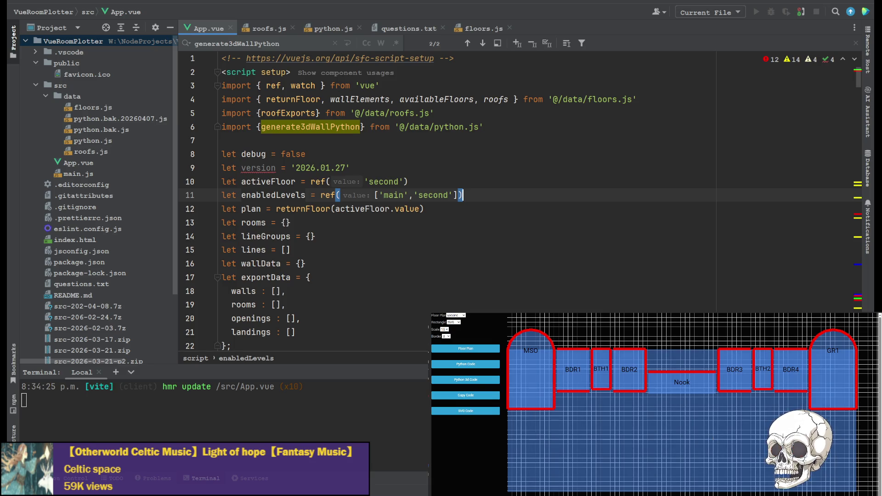
Change the level check to enabledLevels.value.indexOf(w) and generate the Python 3d Code in the app.
click(281, 196)
double_click(282, 195)
key(ctrl+f)
key(Return)
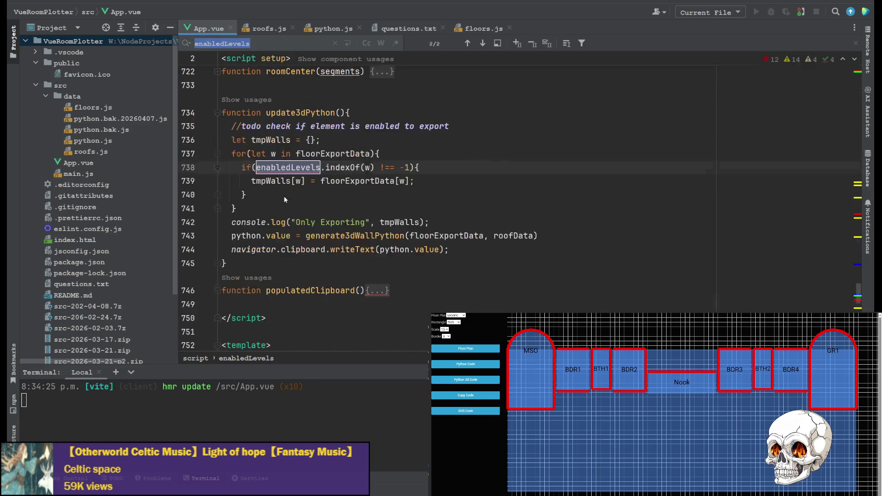
click(322, 167)
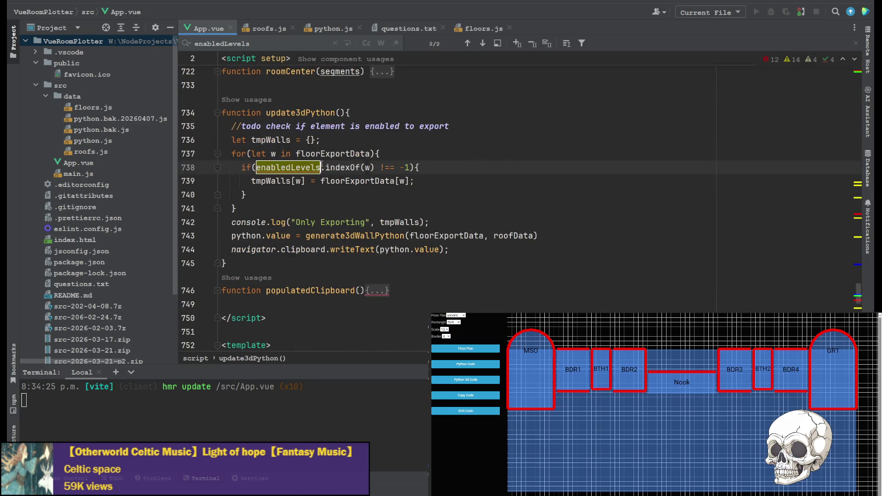
text(.b)
key(BackSpace)
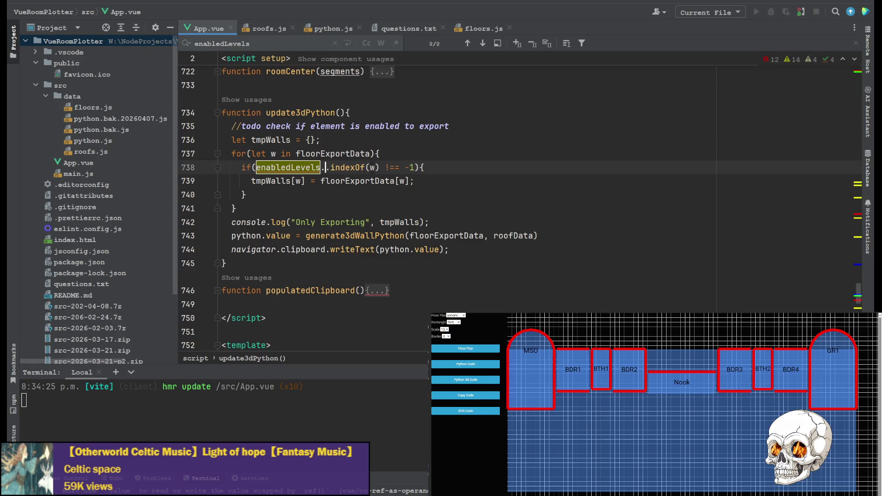
text(value)
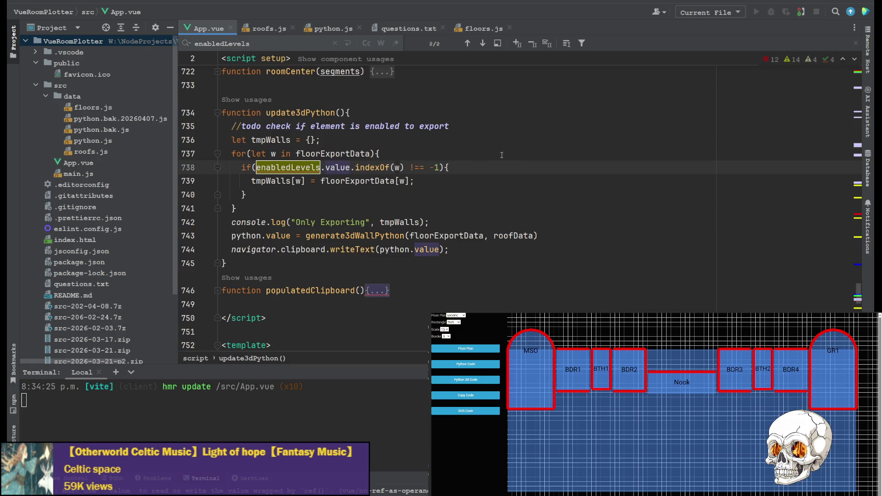
click(502, 155)
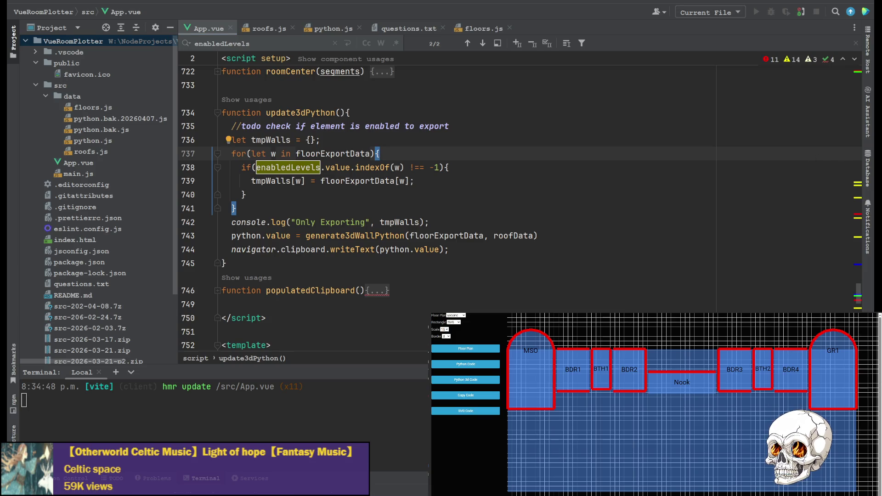
click(472, 378)
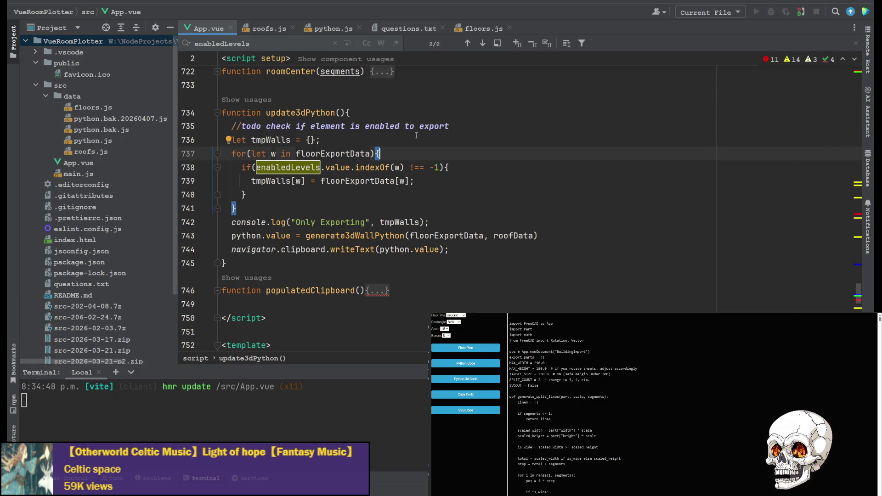
Scroll to the template Controls block and select availableFloors in the Floor Plan select.
scroll(497, 229, up, 3)
scroll(497, 229, up, 20)
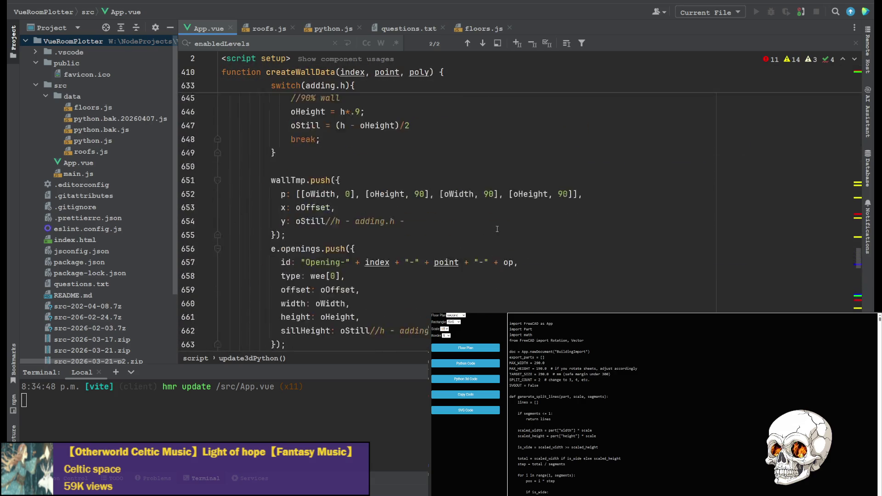
scroll(493, 226, up, 20)
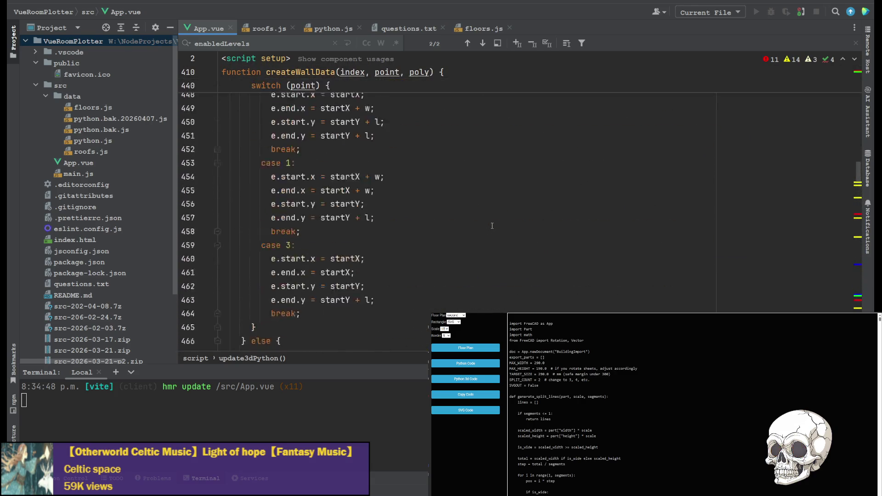
scroll(491, 225, up, 20)
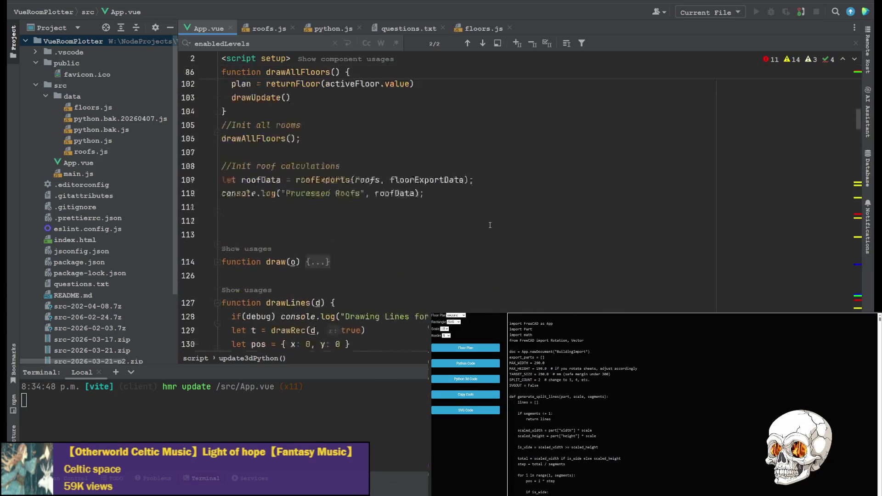
scroll(414, 108, down, 20)
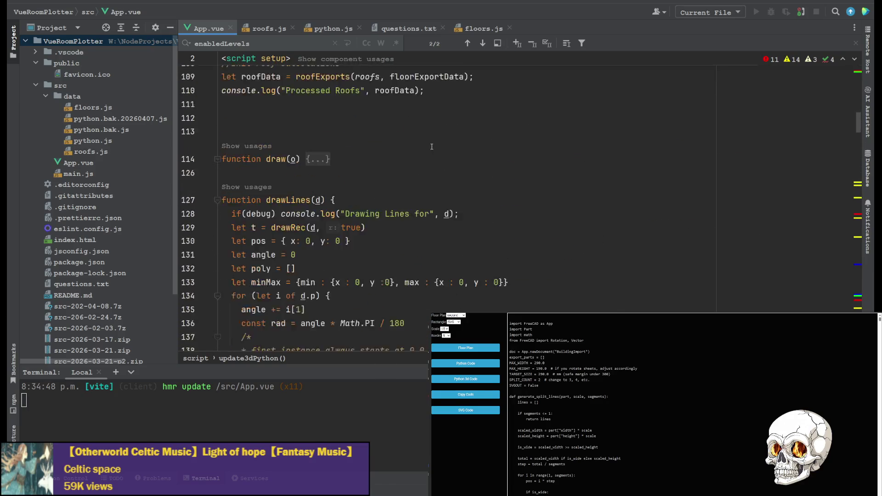
scroll(407, 194, down, 20)
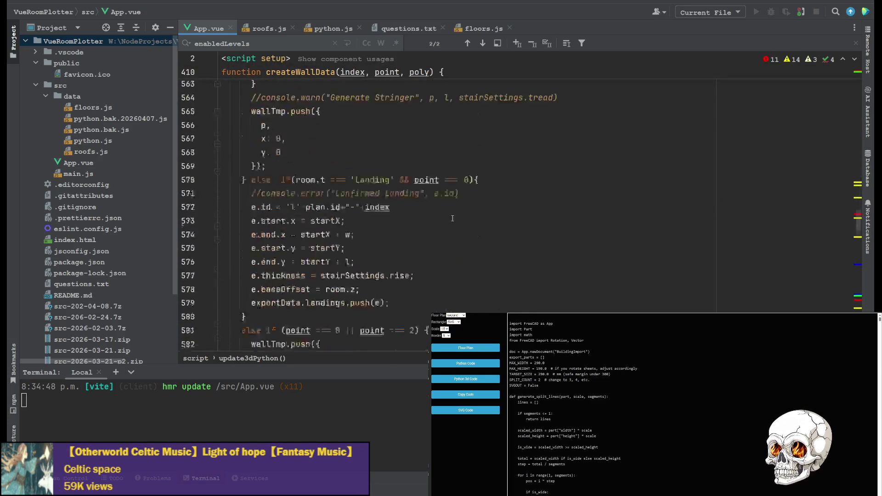
scroll(456, 205, down, 20)
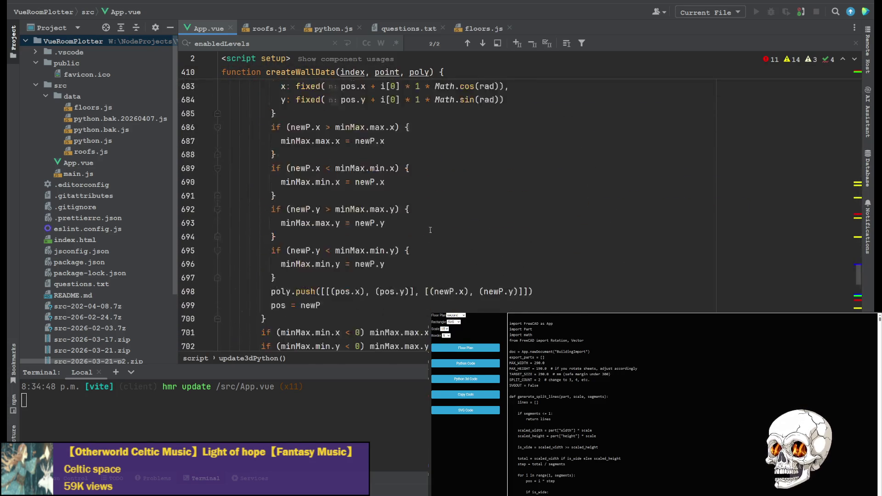
scroll(396, 237, down, 15)
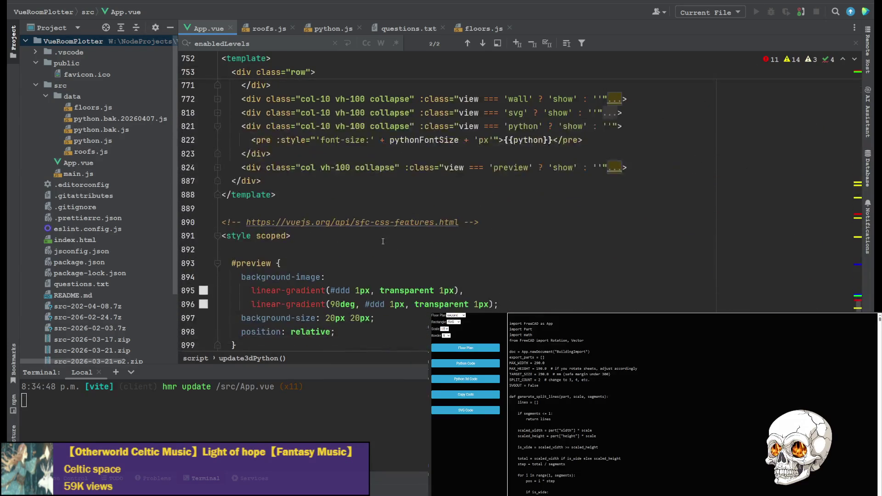
scroll(321, 193, up, 15)
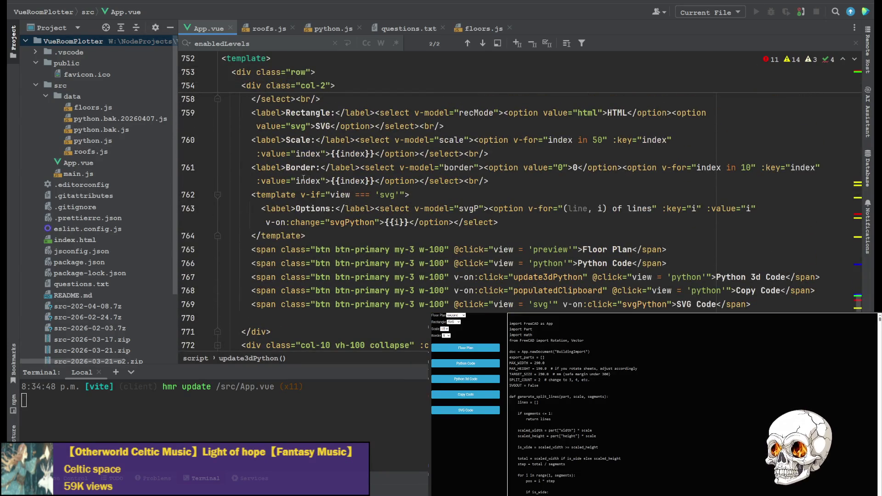
scroll(303, 174, up, 2)
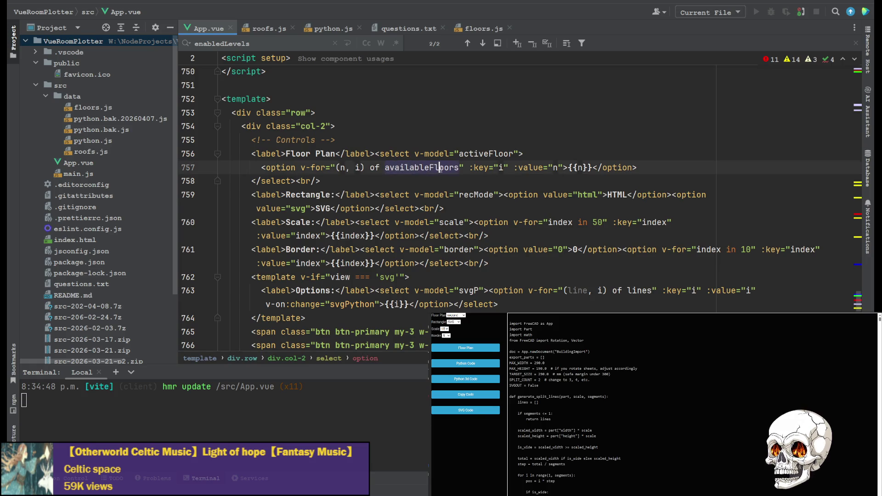
double_click(422, 168)
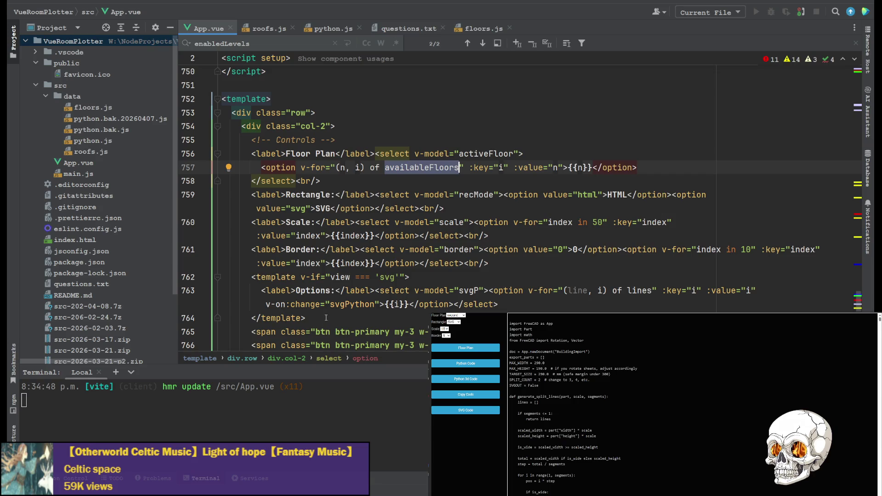
Add two <hr> rules below the Border select with a blank line between them.
click(507, 262)
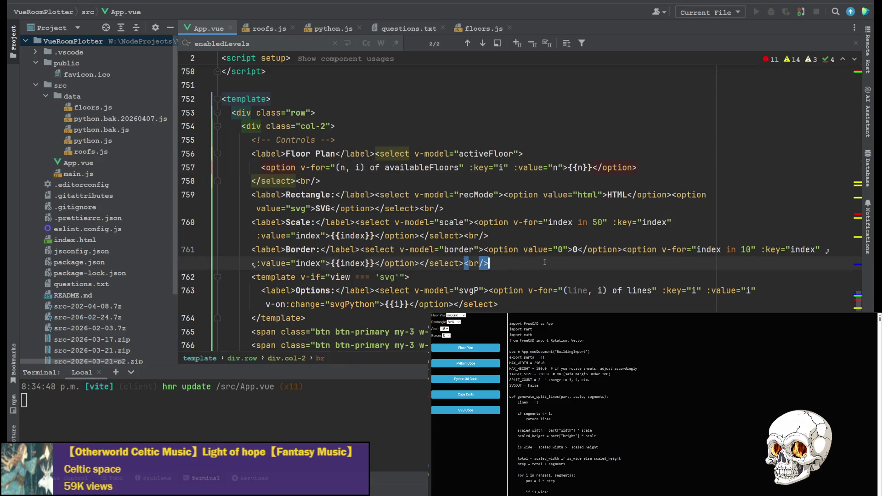
key(Return)
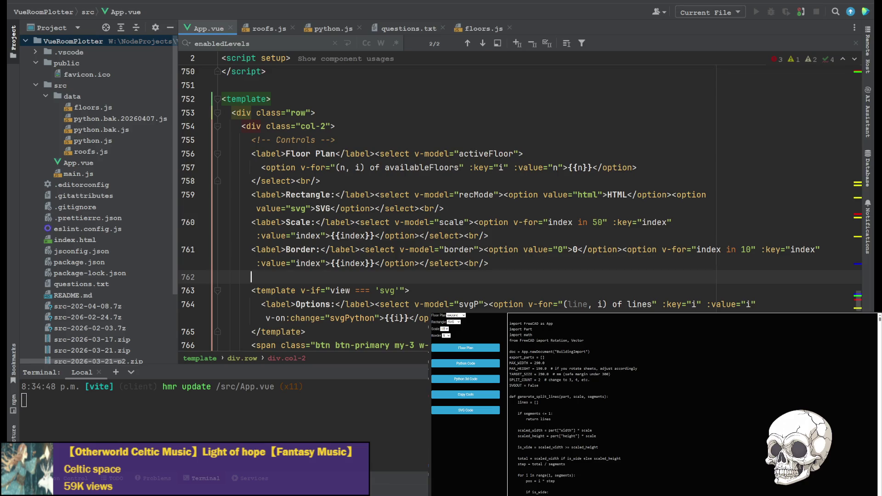
text(<br)
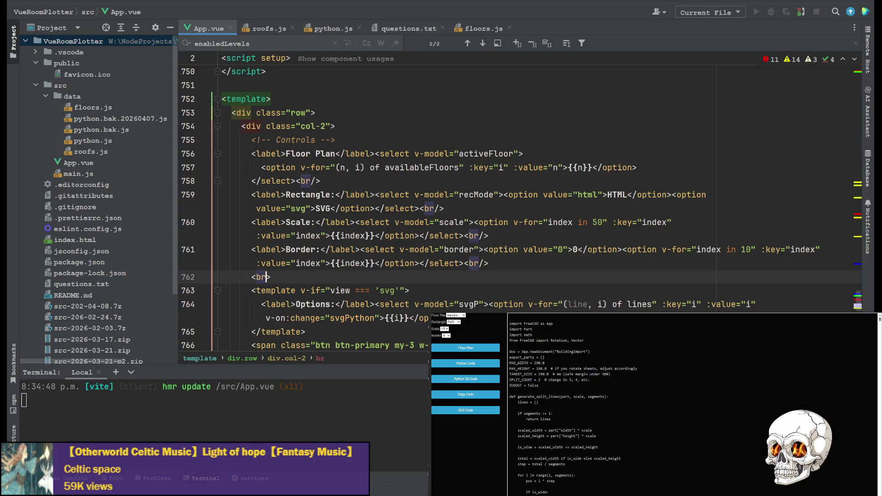
text(/)
click(526, 266)
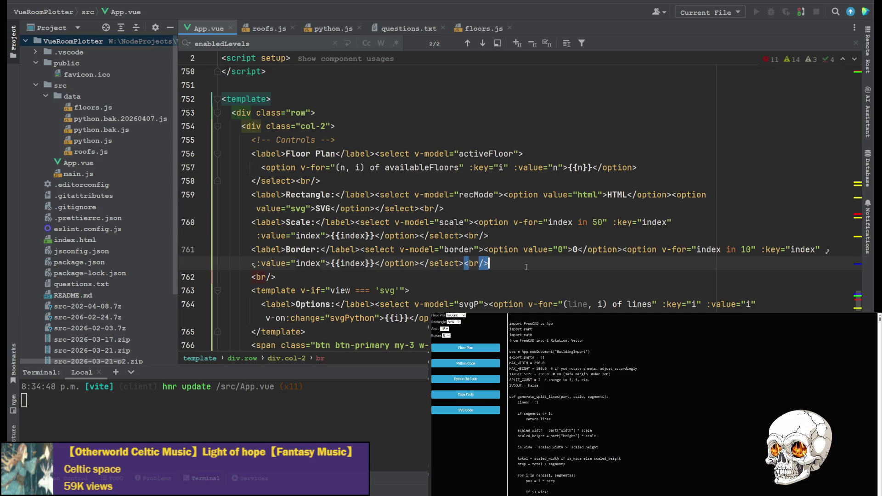
key(Return)
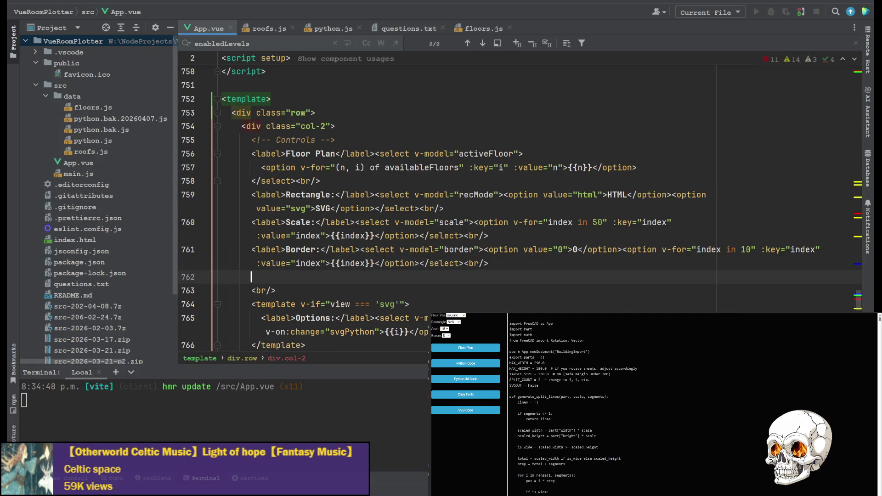
text(<hr>)
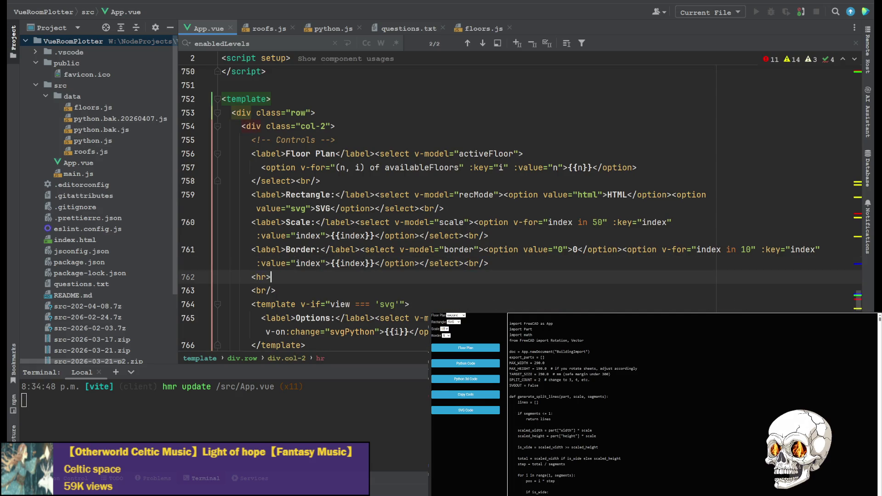
key(Return)
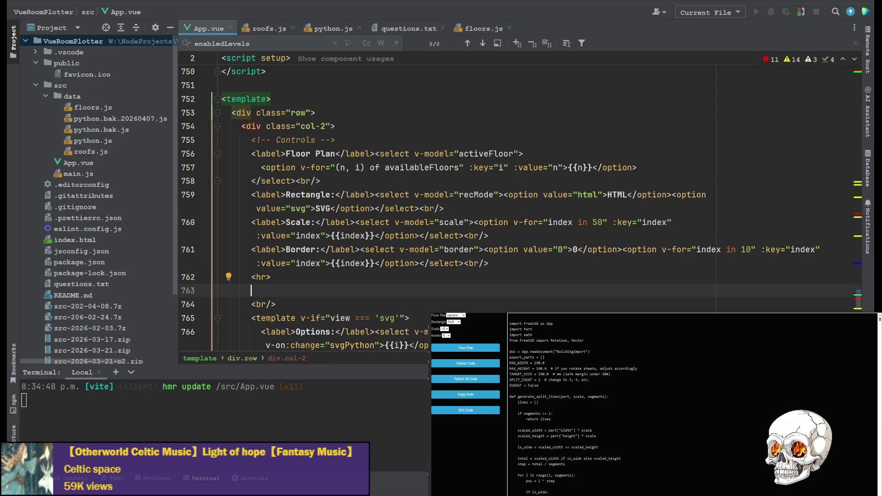
text(<hr>)
key(Up)
key(Return)
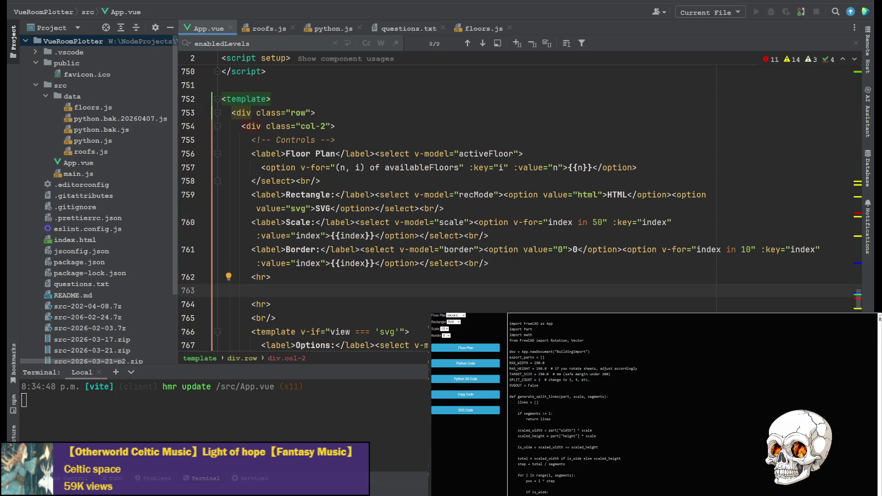
Insert a checkbox input with v-model="enabledLevels" and an empty value attribute.
text(<)
text(input)
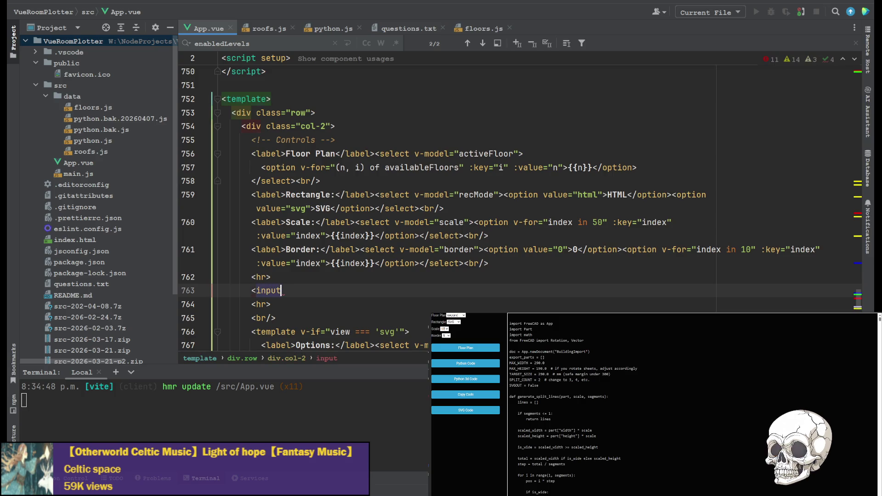
text( type=)
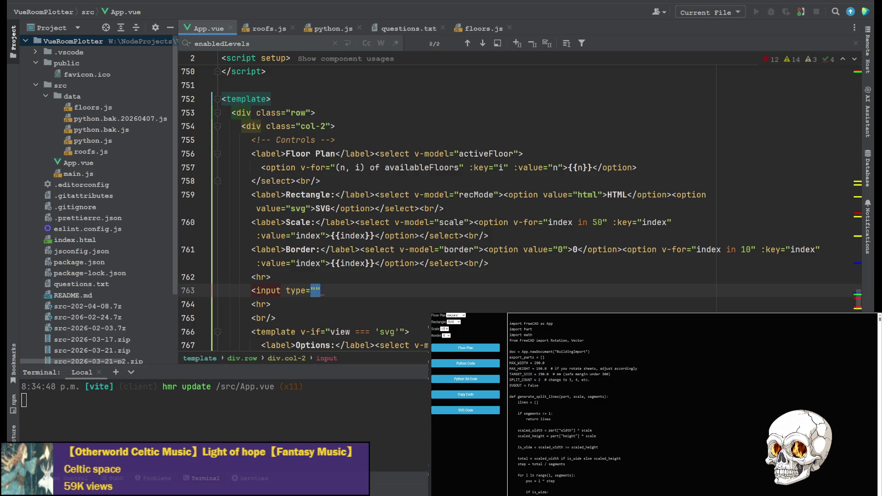
text(checkbox)
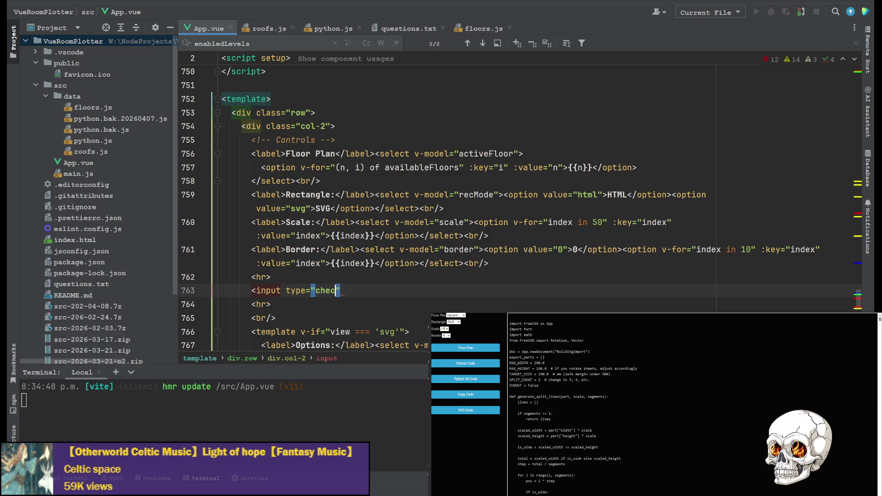
text(" )
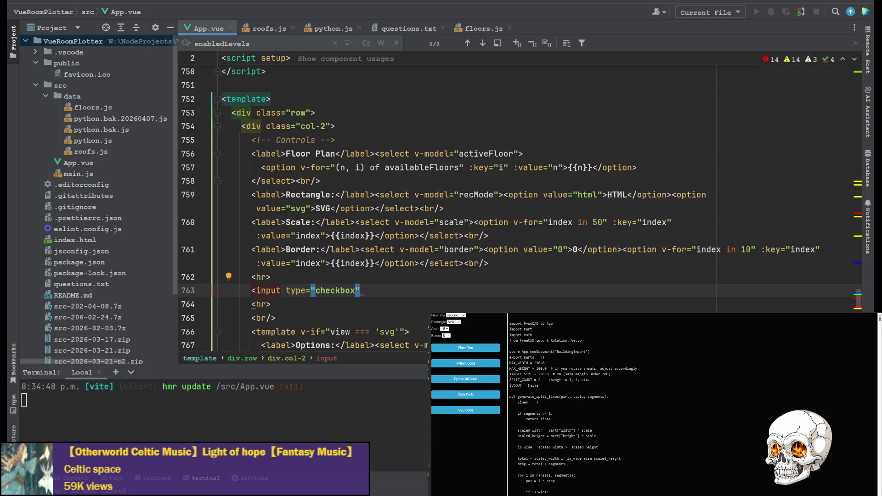
text( v-)
text(fi)
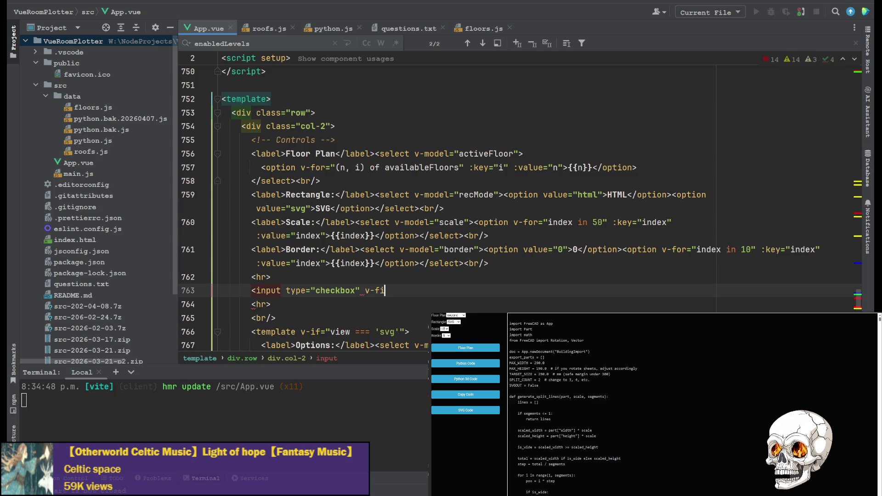
key(BackSpace)
key(BackSpace)
text(index)
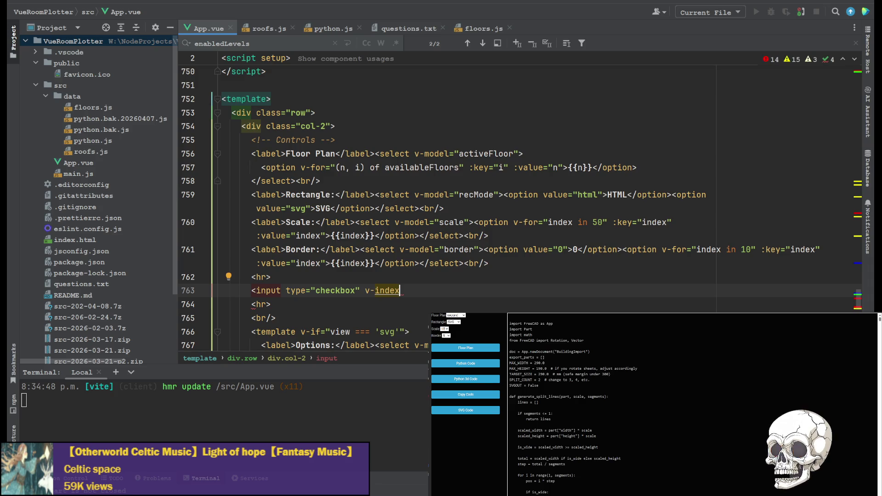
text(=)
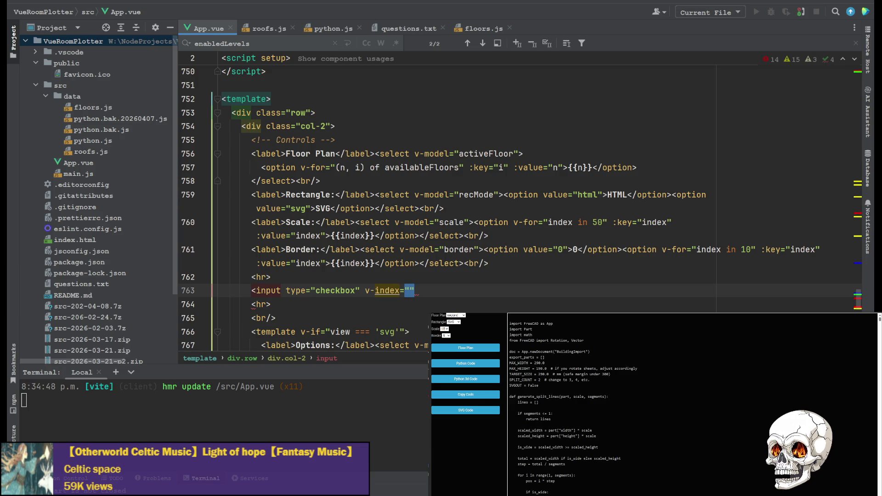
key(Left)
key(Left)
key(BackSpace)
key(BackSpace)
key(BackSpace)
key(BackSpace)
key(BackSpace)
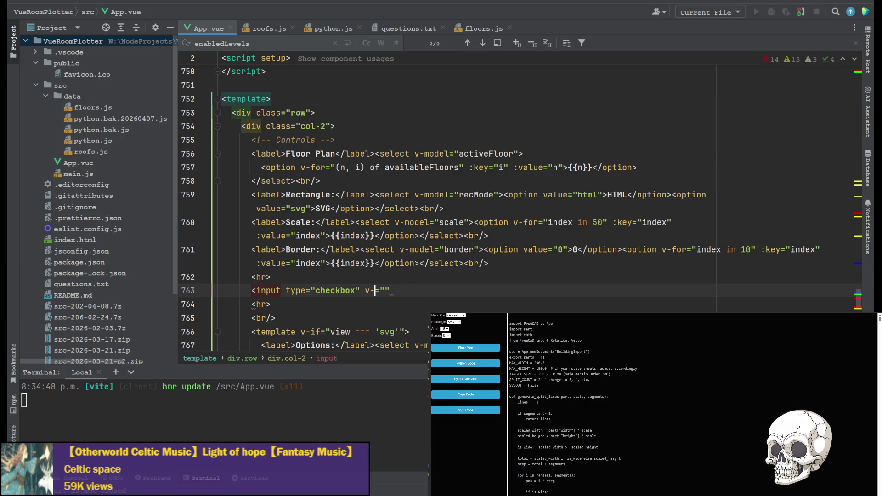
text(model)
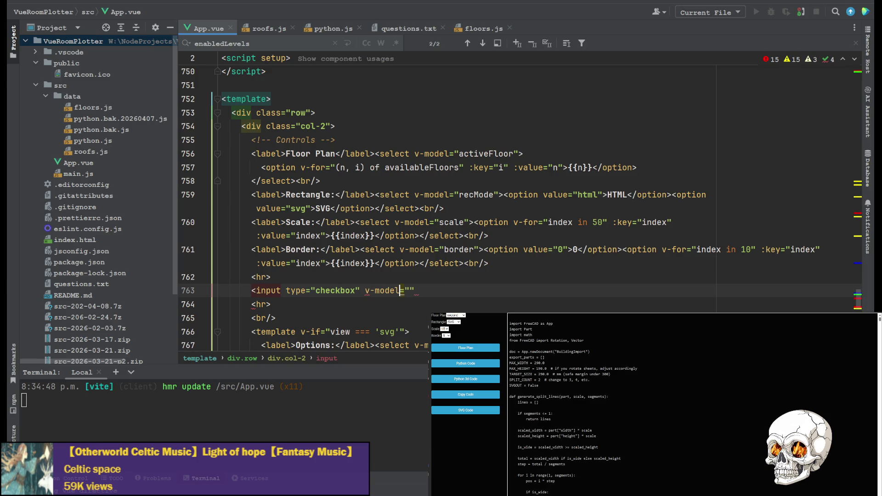
click(409, 291)
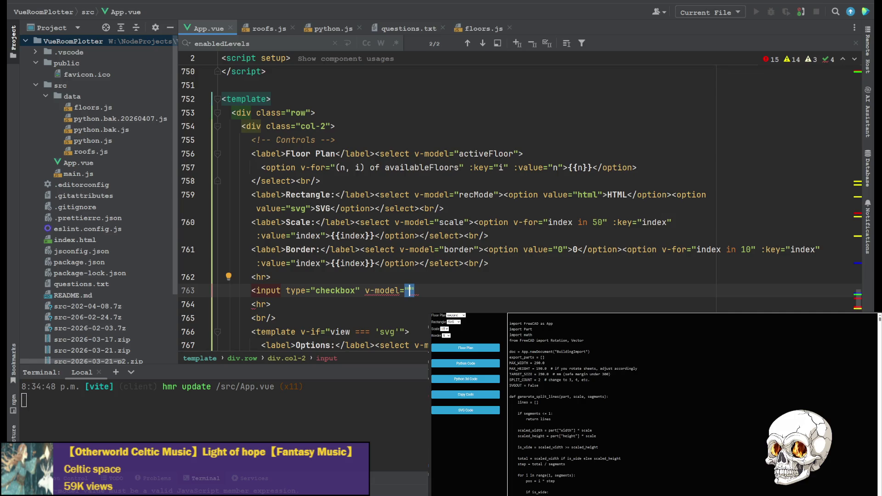
text(enabledLevels)
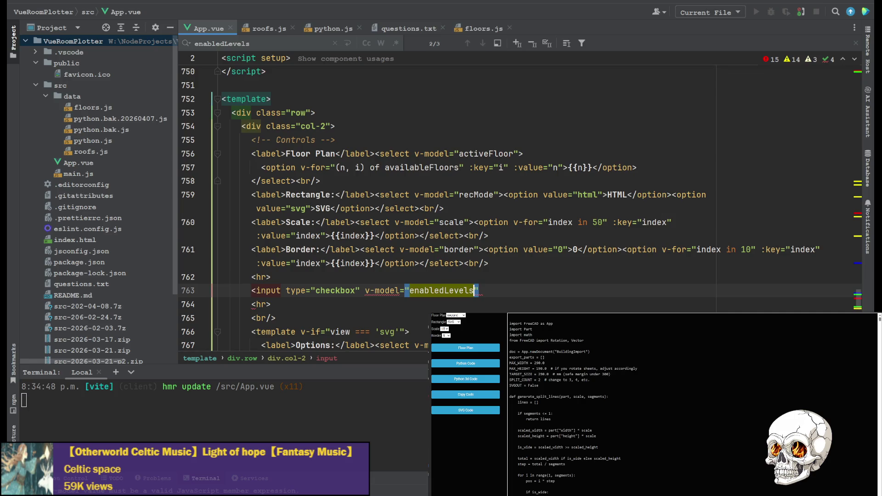
text(" )
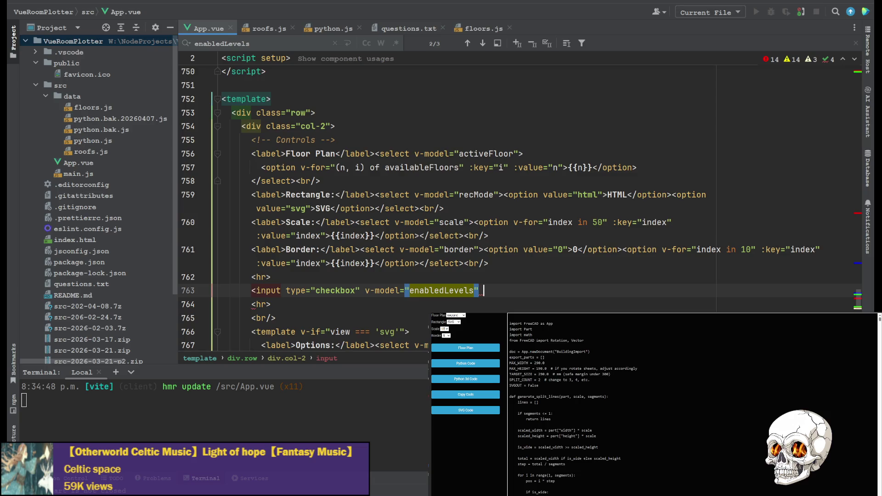
text(value)
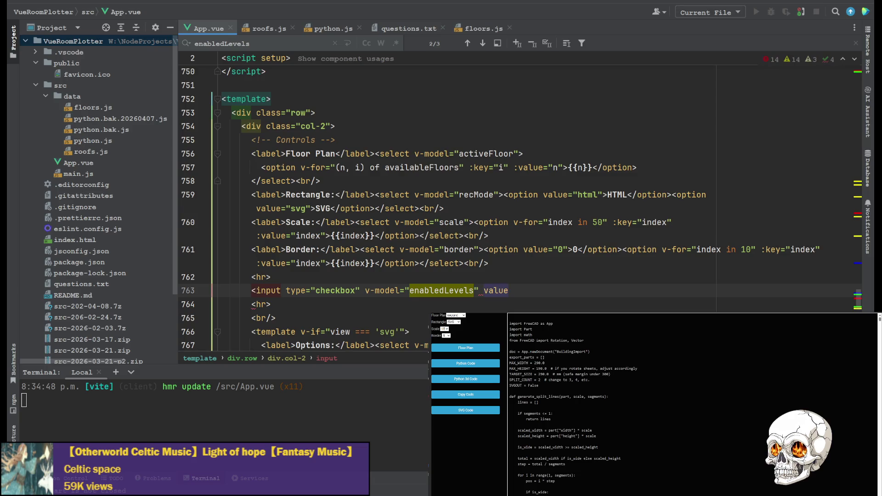
text(=")
text(/>)
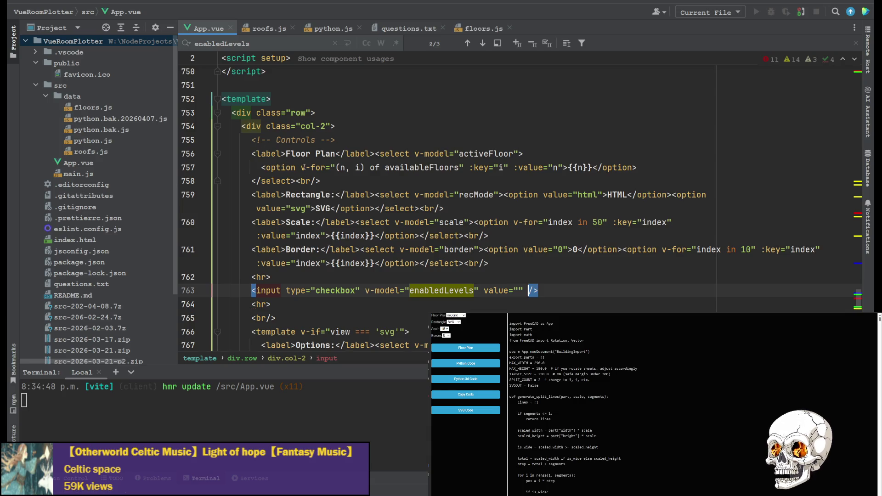
Give the checkbox the availableFloors v-for loop, value "n", and :key="i".
mouse_move(300, 168)
mouse_down()
mouse_move(466, 157)
mouse_move(464, 167)
mouse_up()
key(ctrl+c)
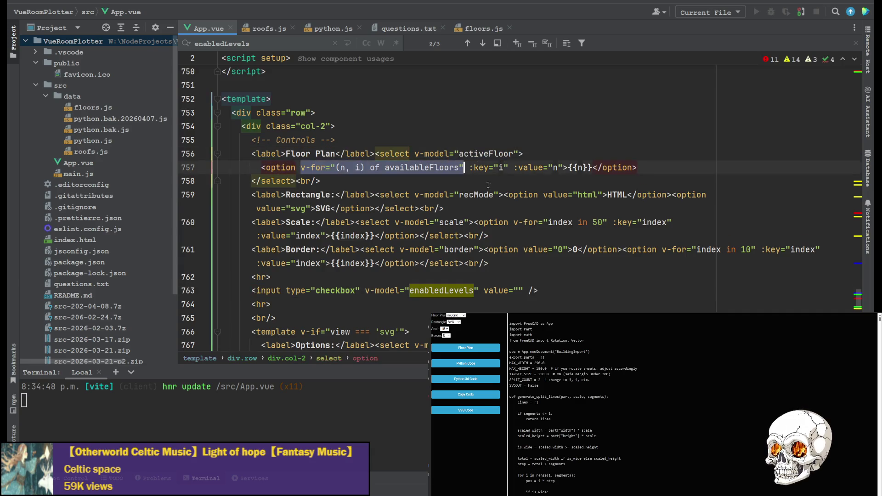
click(527, 293)
key(ctrl+v)
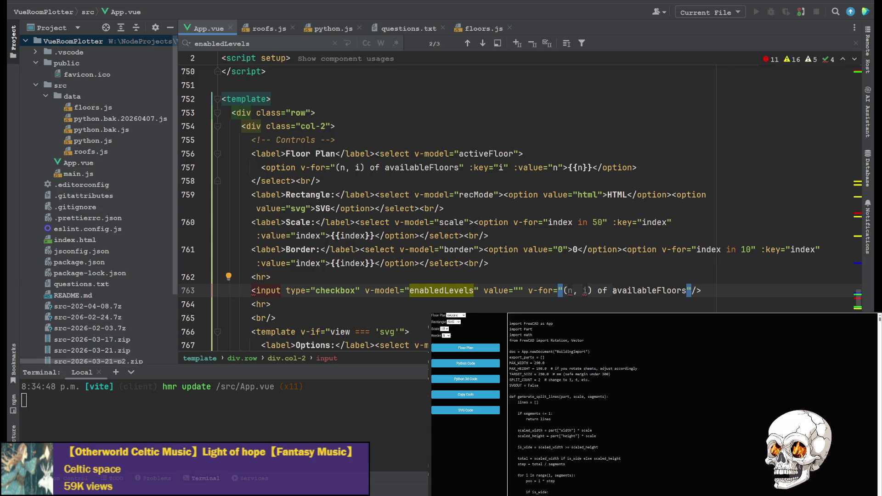
click(519, 291)
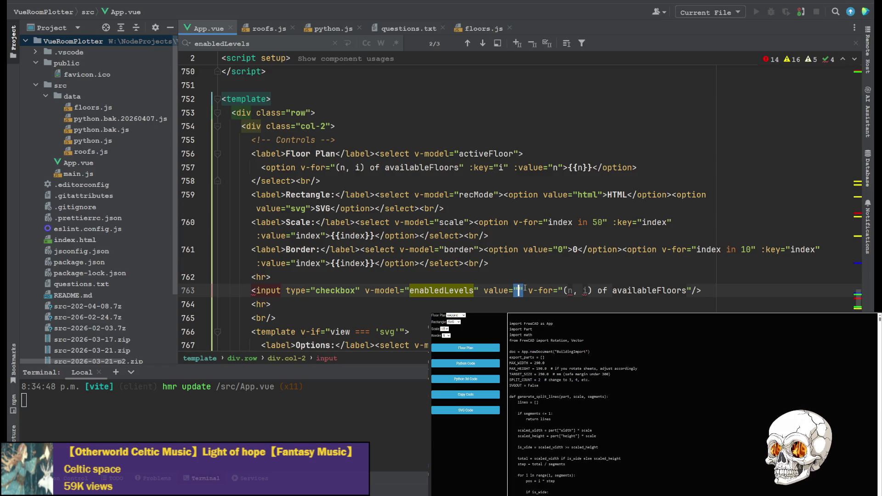
text(n)
click(696, 290)
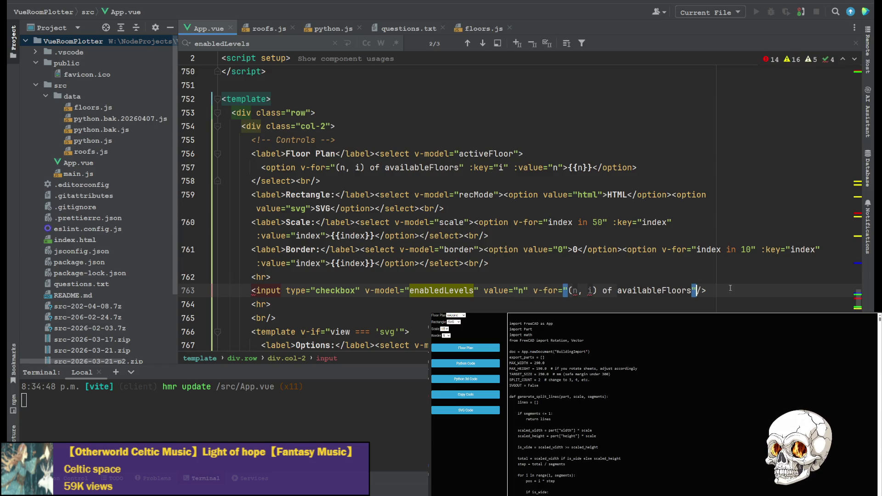
key(Return)
key(BackSpace)
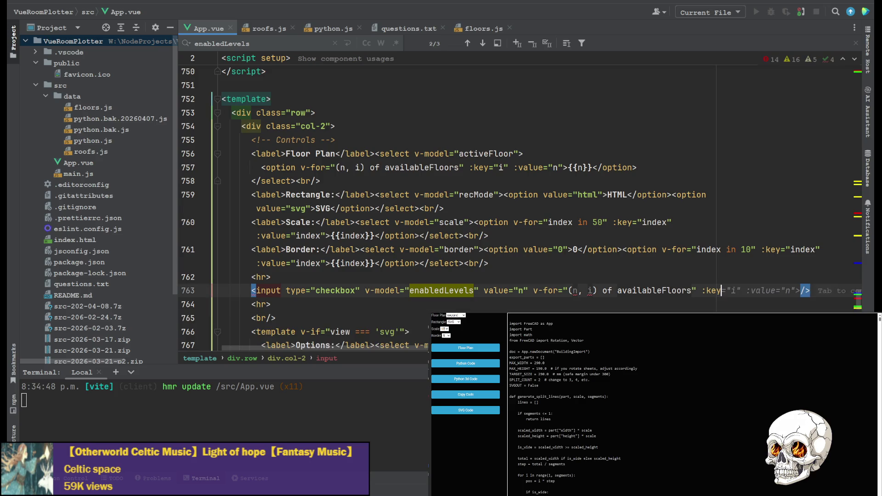
key(Return)
text(:key="i)
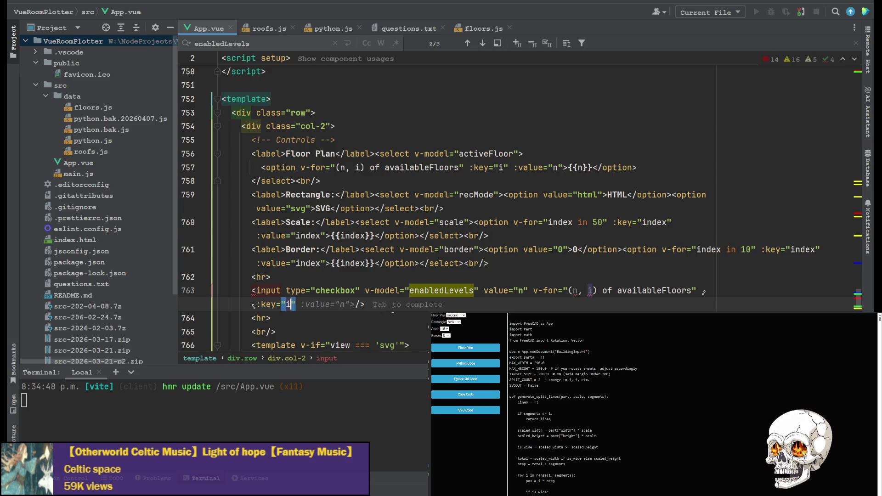
key(End)
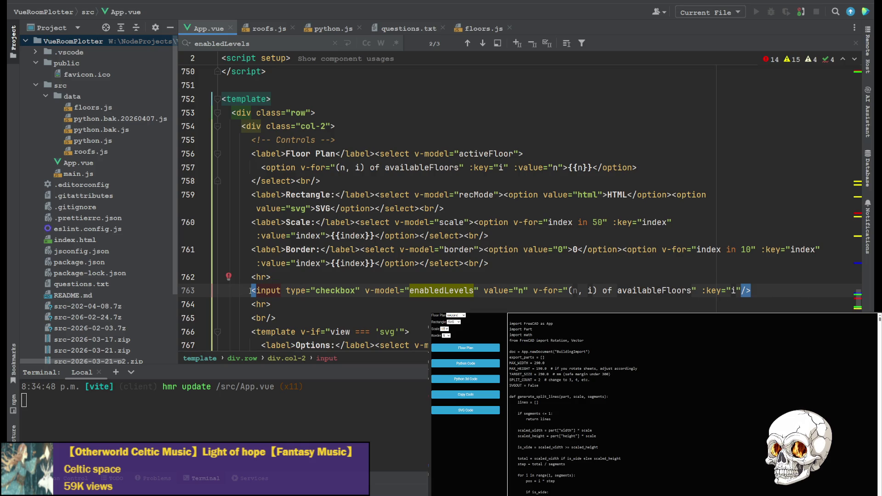
Wrap the checkbox in a <template> tag and move the availableFloors v-for onto it.
key(Home)
text(<teamplte)
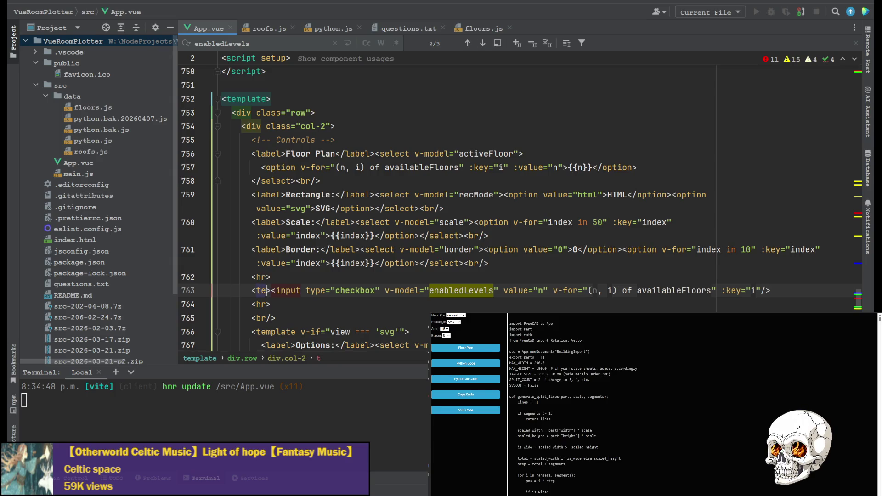
key(BackSpace)
key(BackSpace)
key(BackSpace)
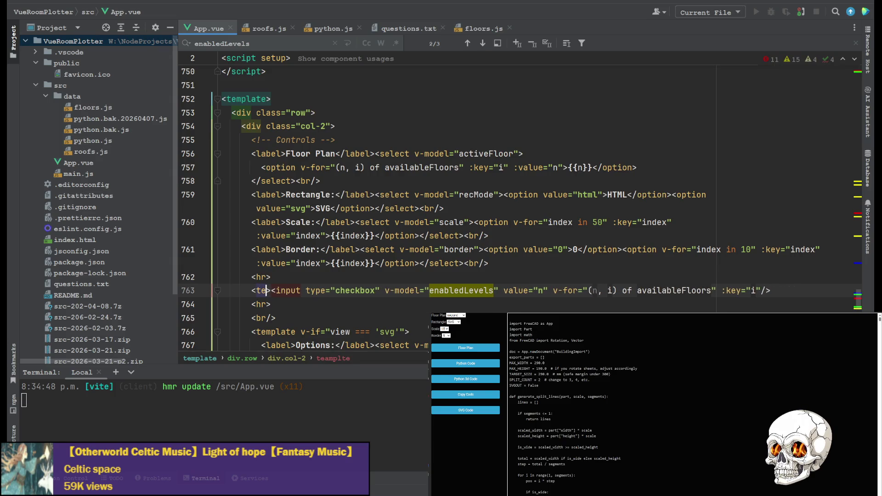
text(mplate)
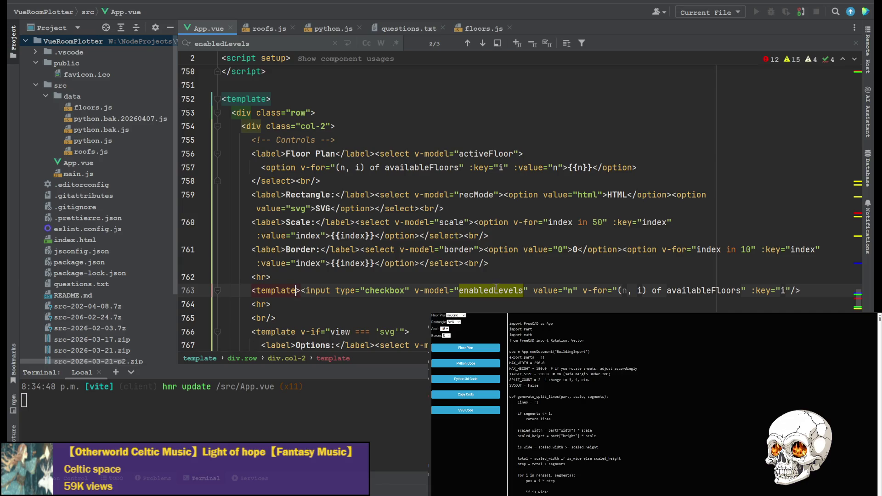
drag(583, 290, 746, 291)
key(ctrl+x)
click(296, 290)
key(ctrl+v)
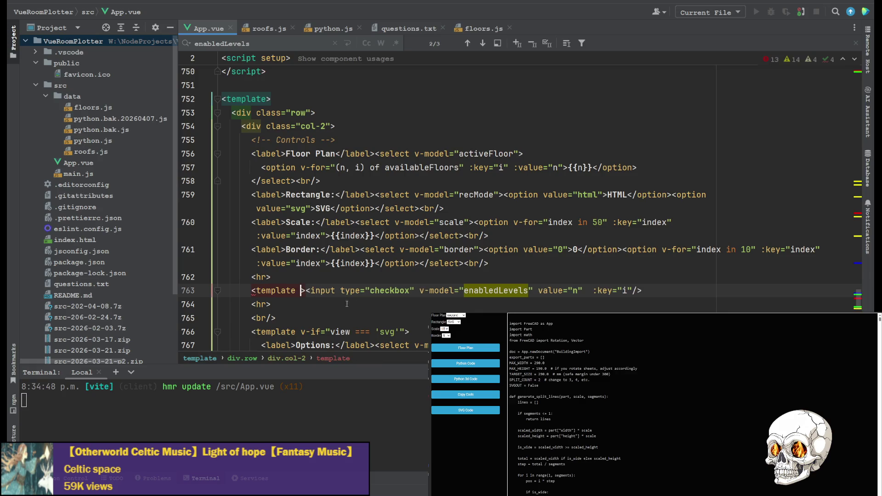
Add a {n} label and closing </template>, and move :key="i" onto the template tag.
click(831, 288)
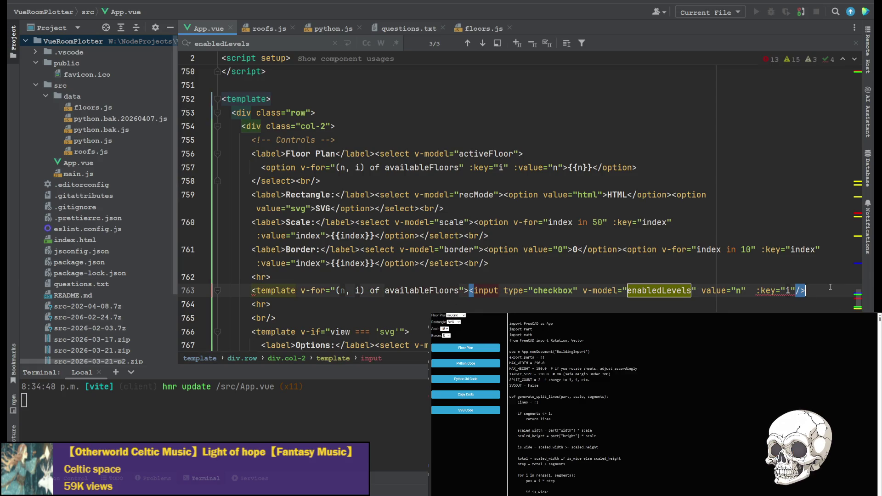
text({n)
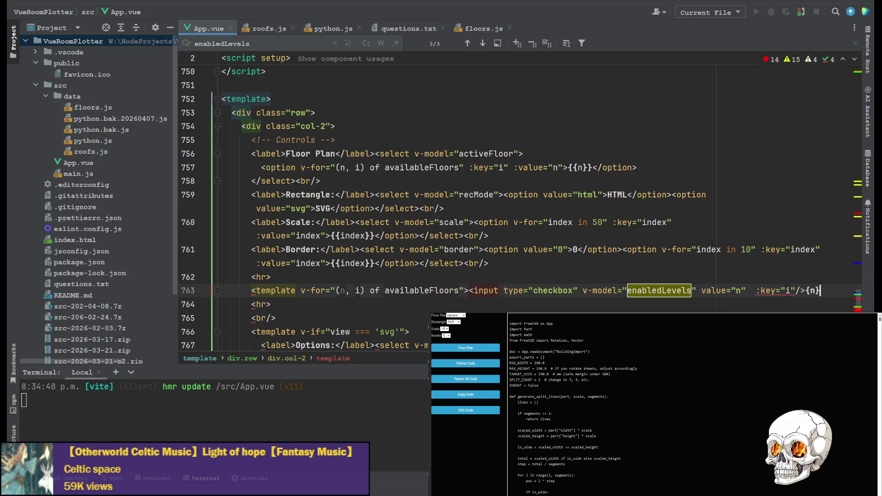
text(}</)
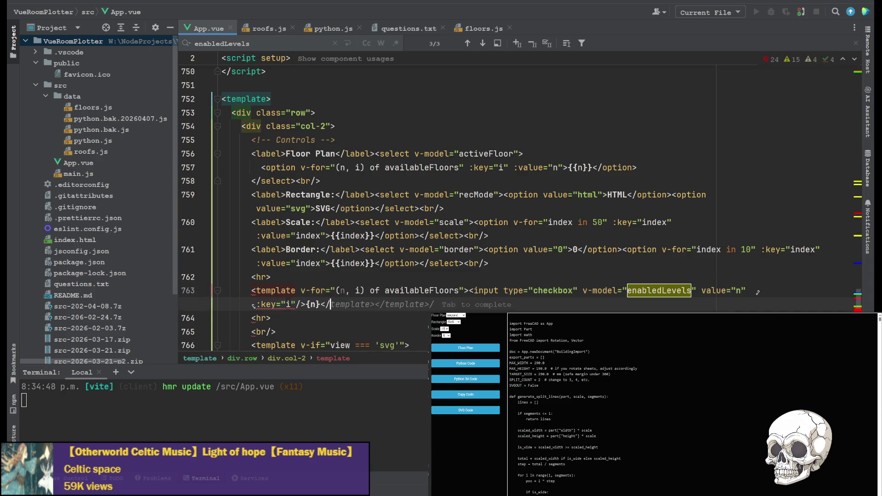
key(Tab)
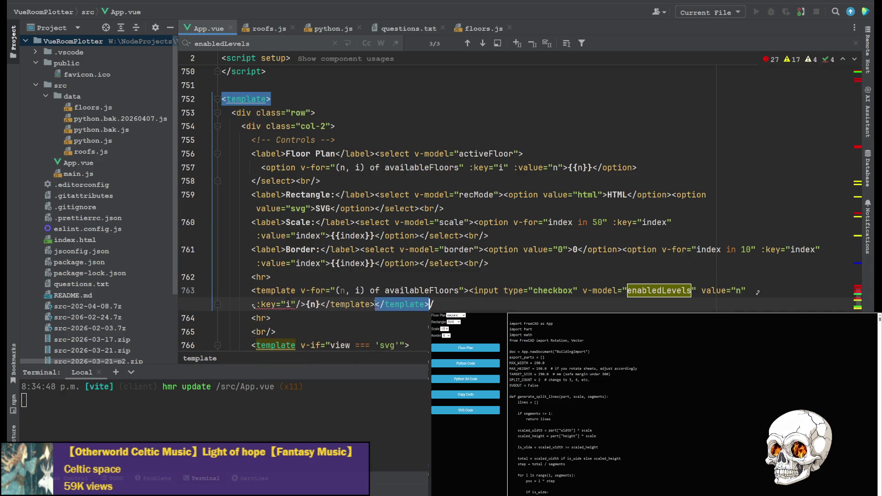
key(ctrl+z)
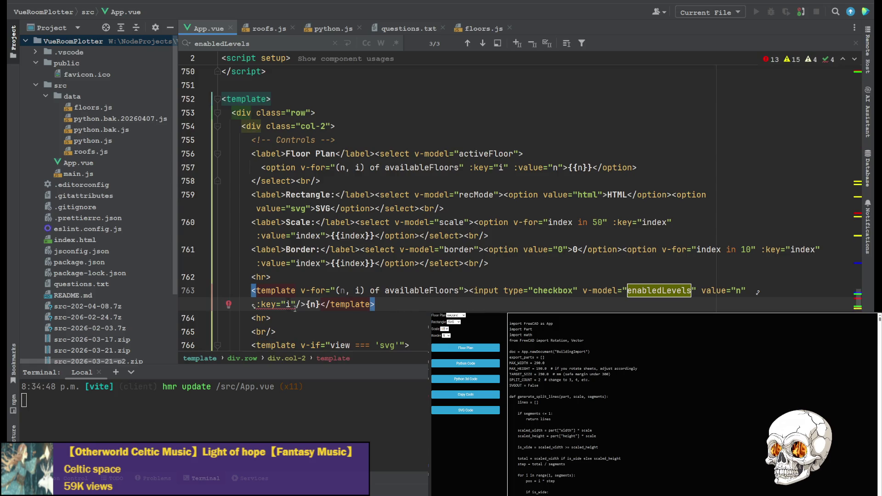
drag(258, 305, 295, 304)
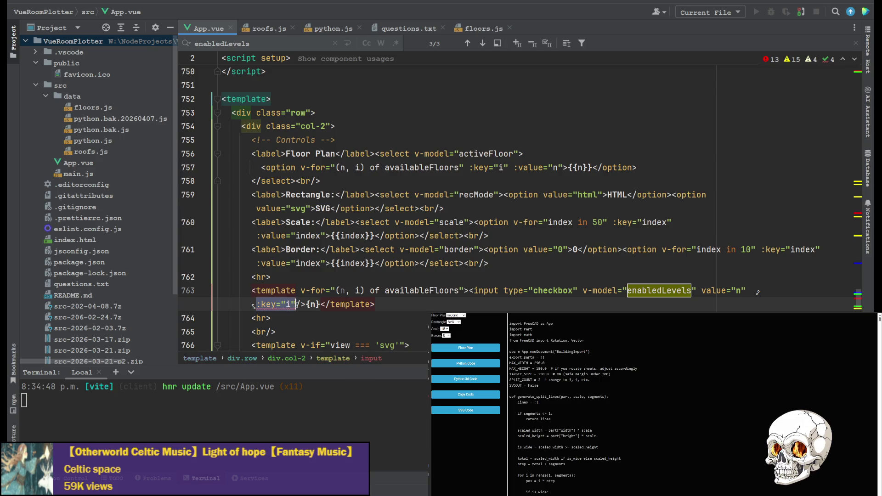
key(BackSpace)
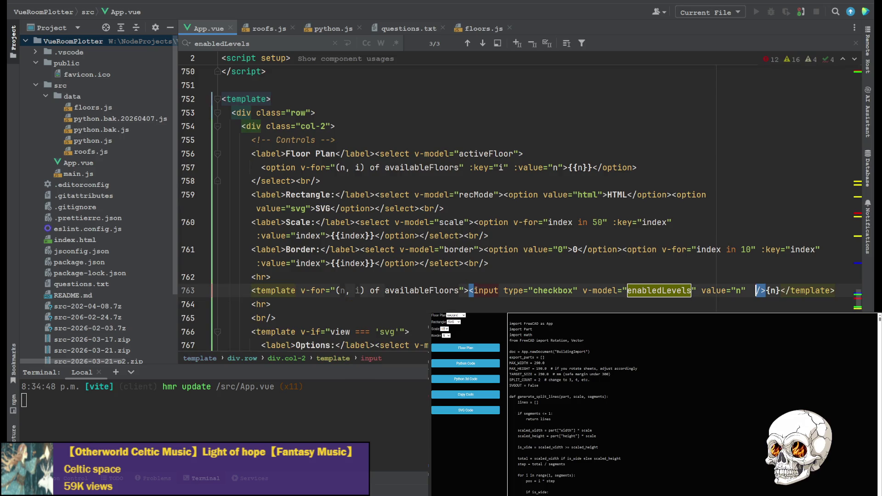
key(ctrl+v)
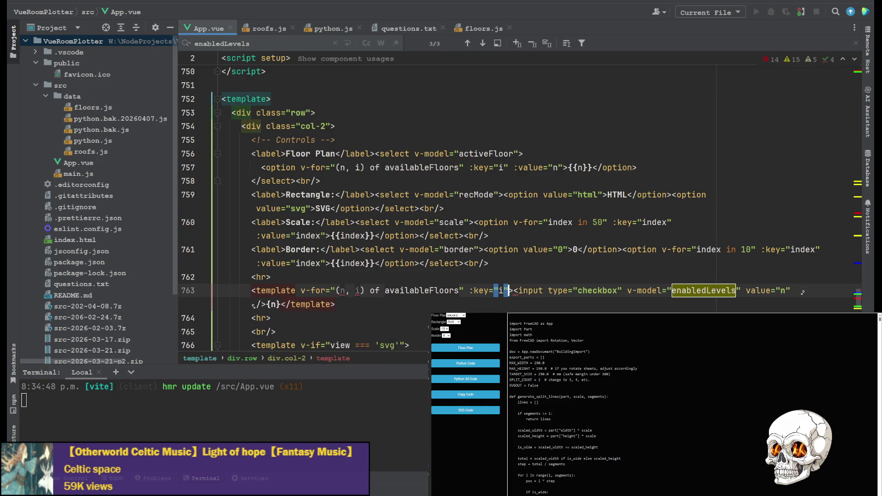
click(473, 299)
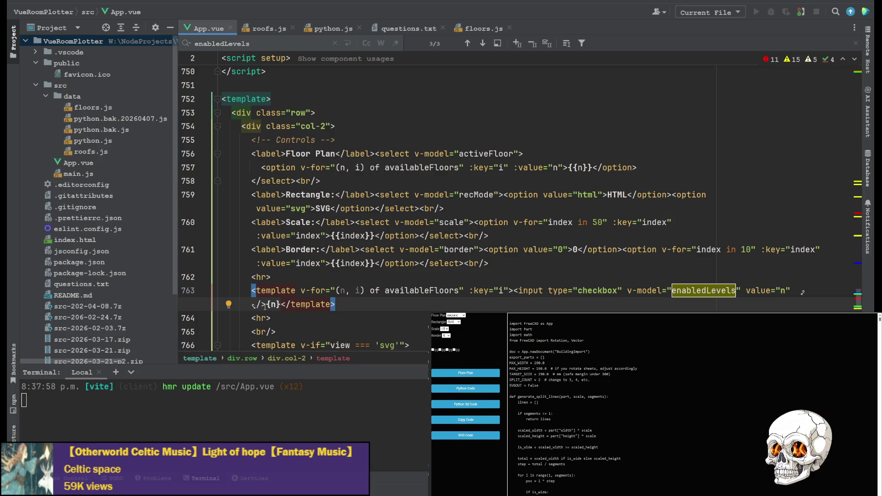
Bind the checkbox value dynamically as :value="n".
click(267, 304)
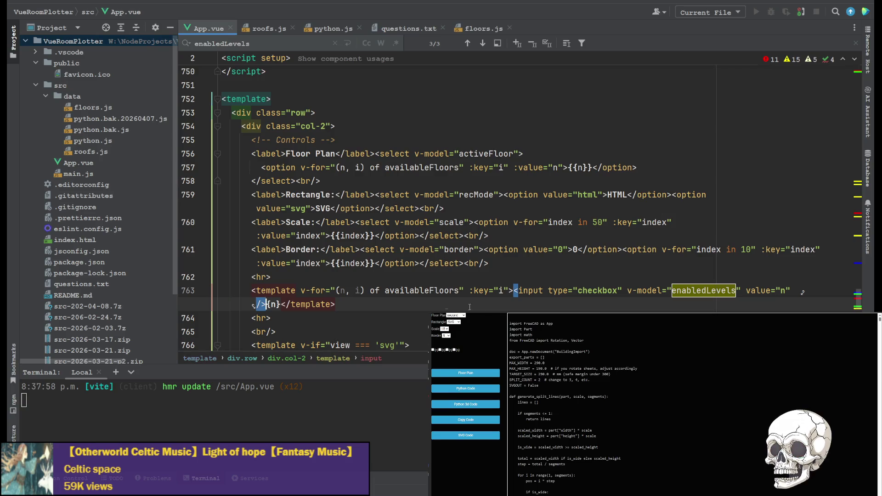
click(747, 291)
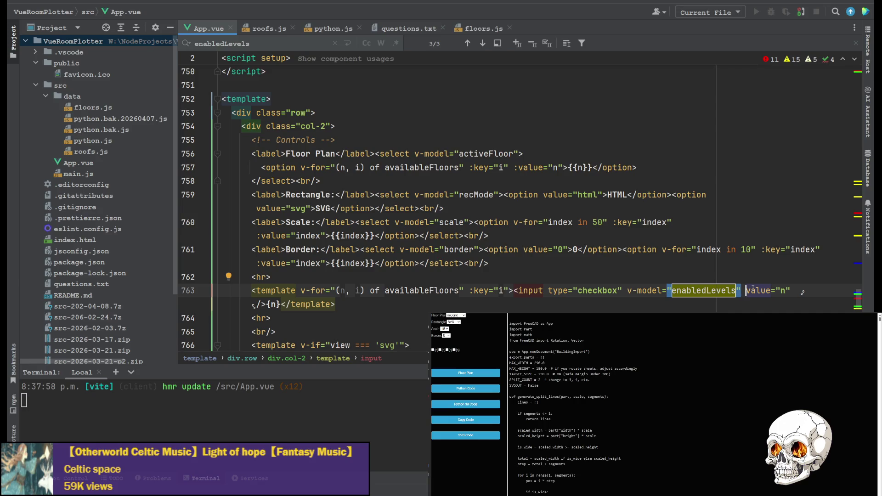
text(:)
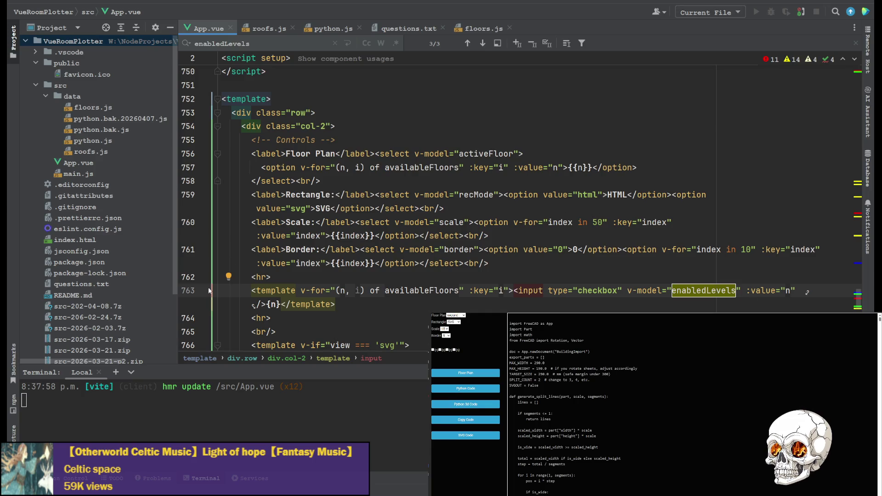
Change the label to {{n}} and add a <br/> after it.
click(268, 304)
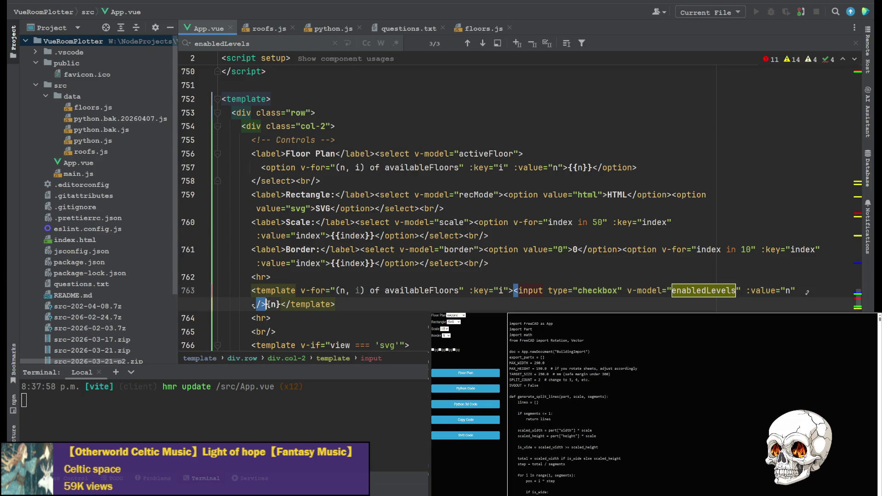
text({)
key(Right)
key(Right)
key(Right)
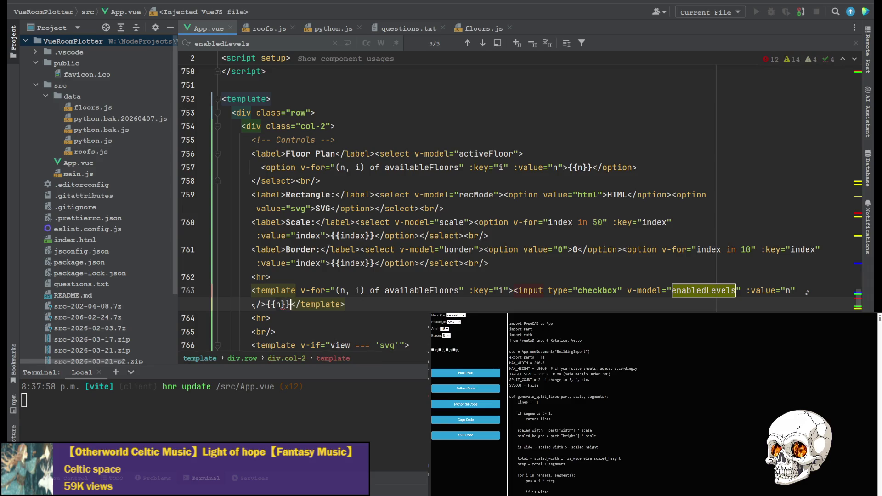
text(})
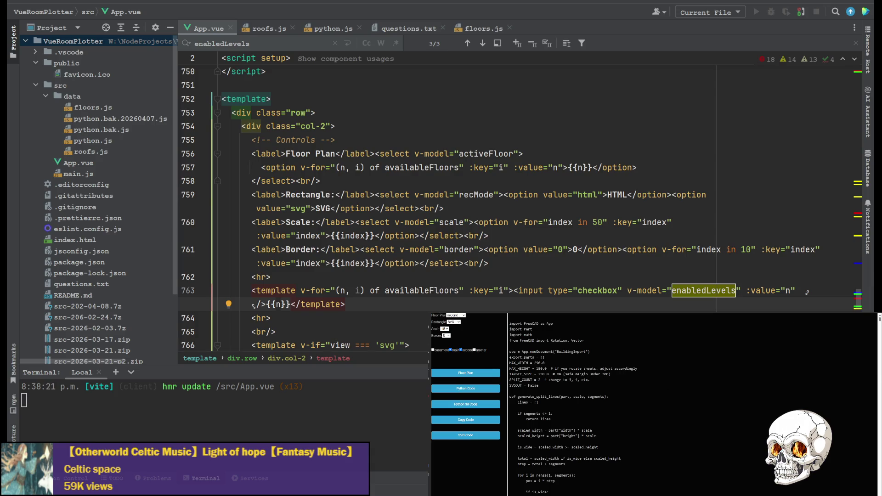
key(alt+Tab)
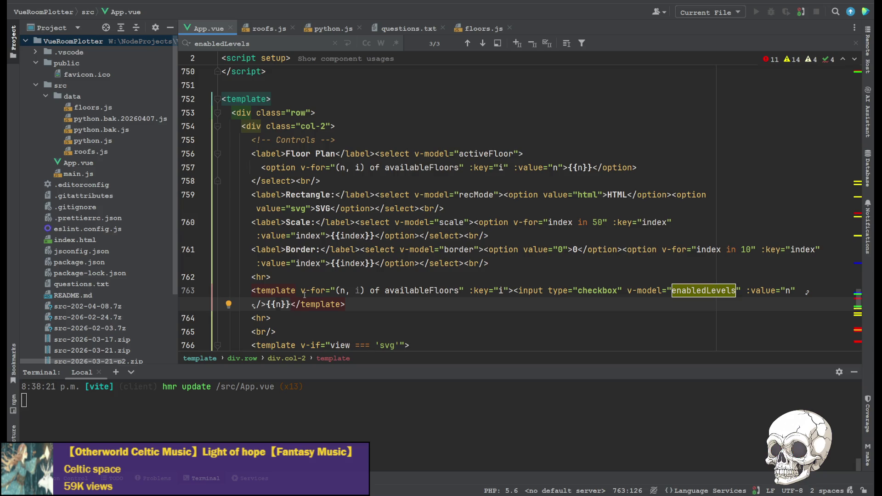
text(<br/><)
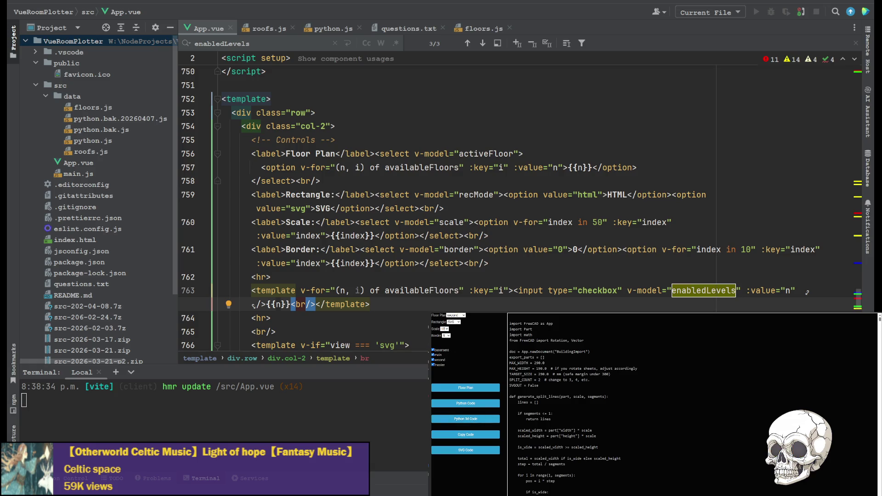
Uncheck the basement level, then copy the line-763 checkbox markup onto a new line 764.
click(433, 350)
mouse_move(514, 293)
mouse_down()
mouse_move(370, 305)
mouse_move(317, 291)
mouse_move(275, 305)
mouse_move(291, 304)
mouse_move(266, 303)
mouse_up()
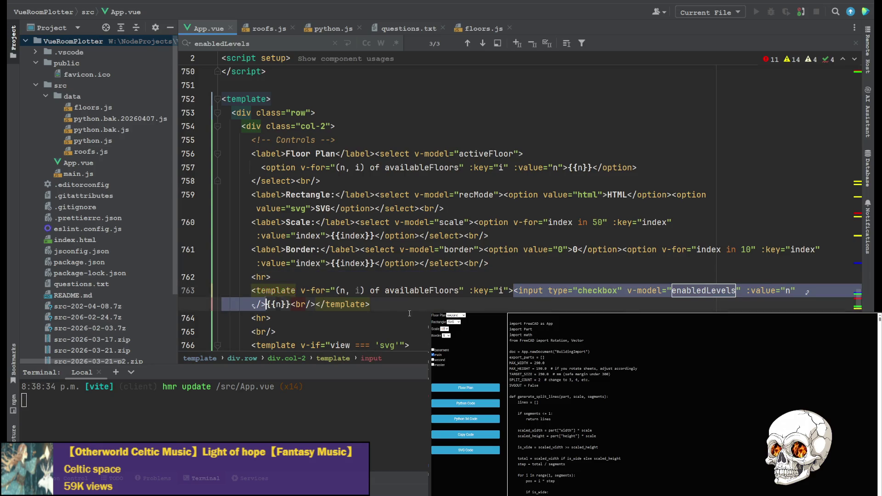
key(ctrl+c)
key(End)
key(Return)
key(ctrl+v)
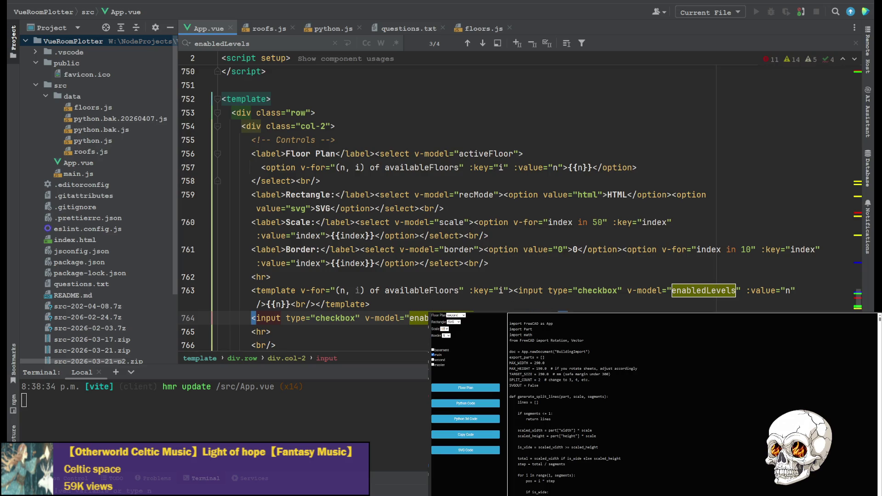
Search App.vue for enabledLevels to reach its use in update3dPython.
key(Left)
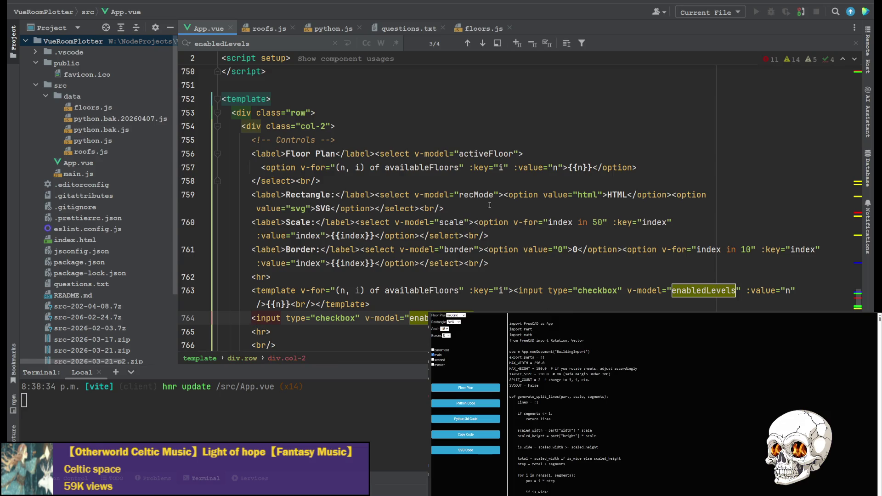
key(Right)
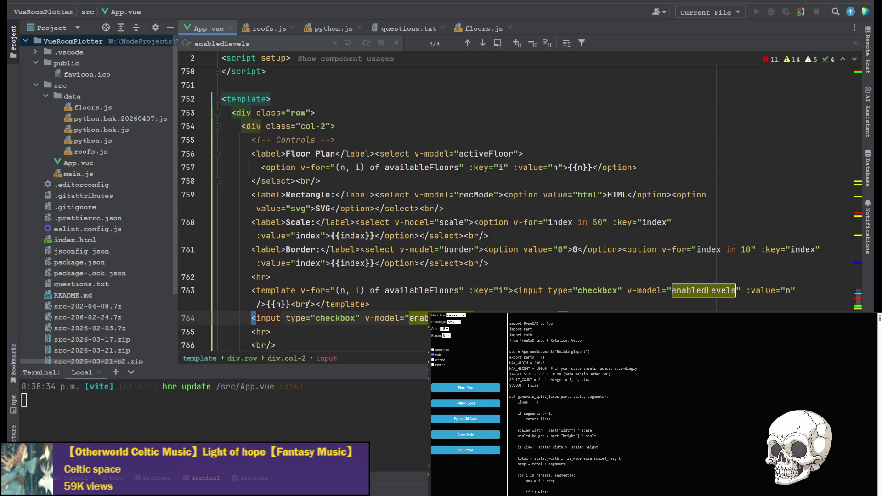
key(Up)
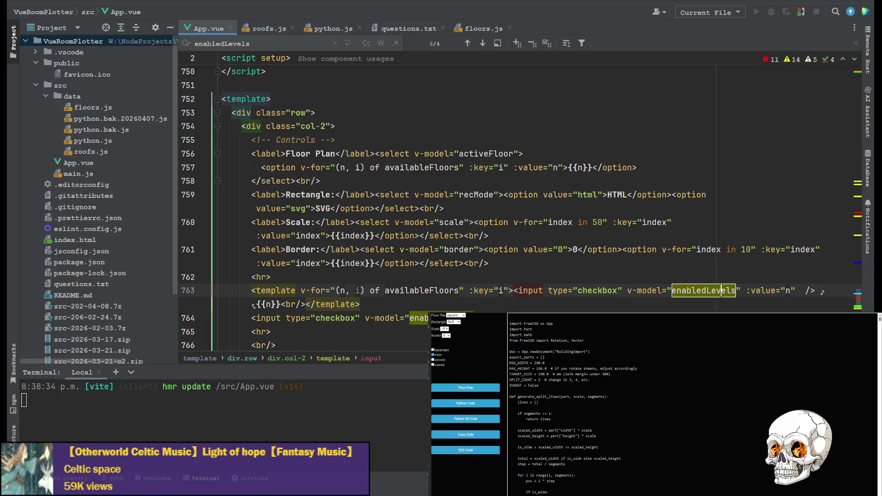
key(ctrl+f)
click(467, 44)
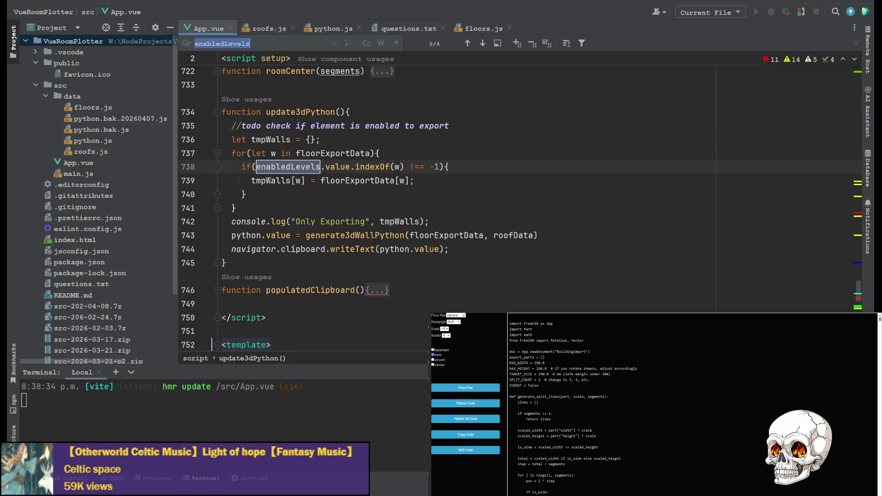
Pass tmpWalls instead of floorExportData to the generator and comment out the console.log line.
click(291, 180)
double_click(474, 241)
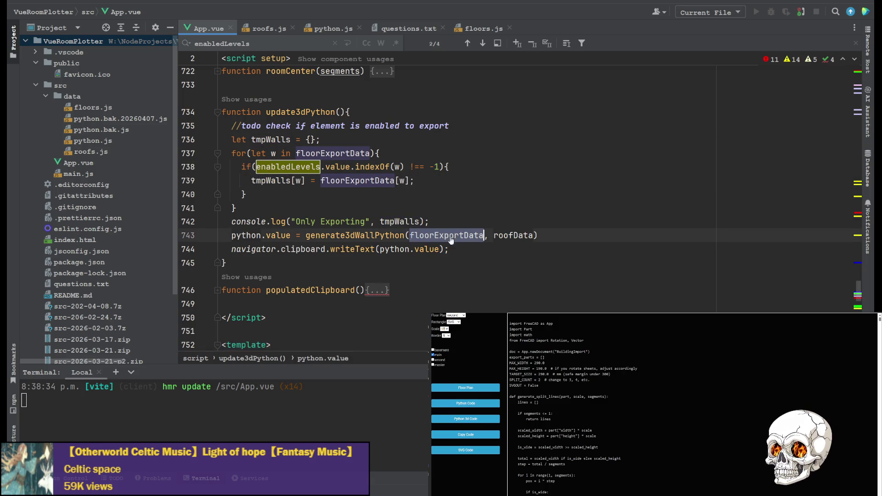
key(ctrl+v)
click(231, 221)
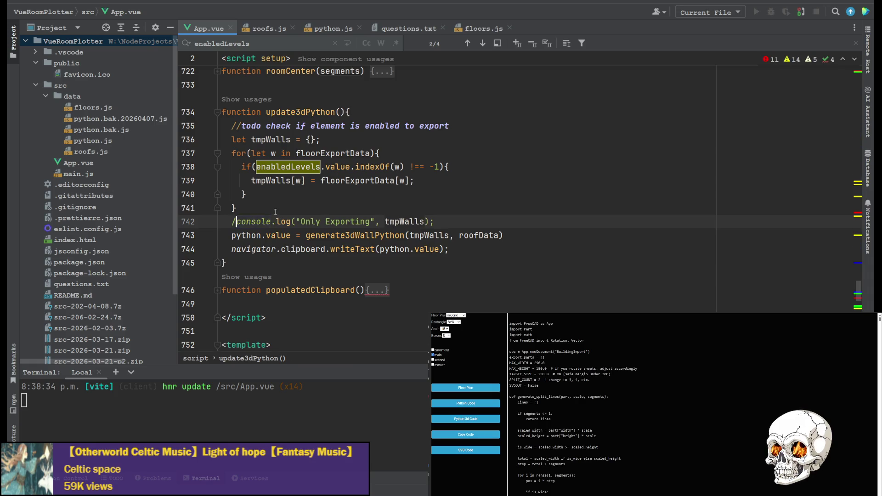
key(ctrl+slash)
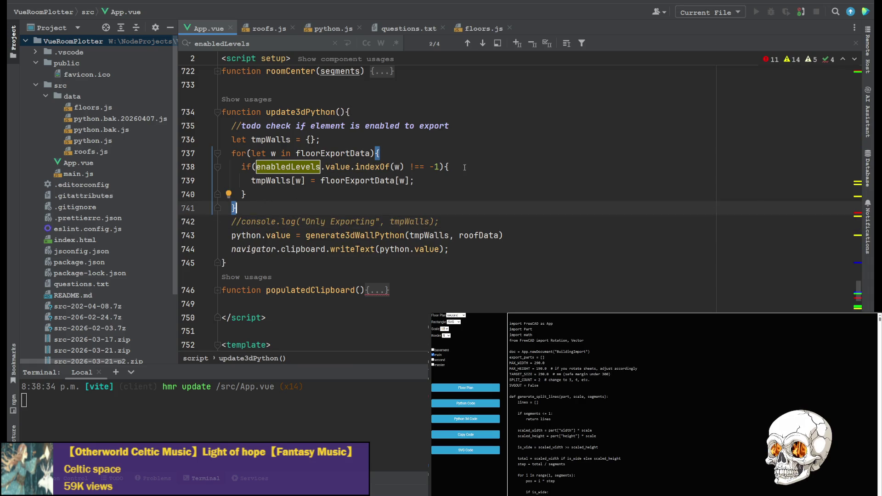
Copy the enabledLevels if-block below the loop and duplicate the tmpWalls declaration as tmpRoofs.
click(464, 167)
click(255, 195)
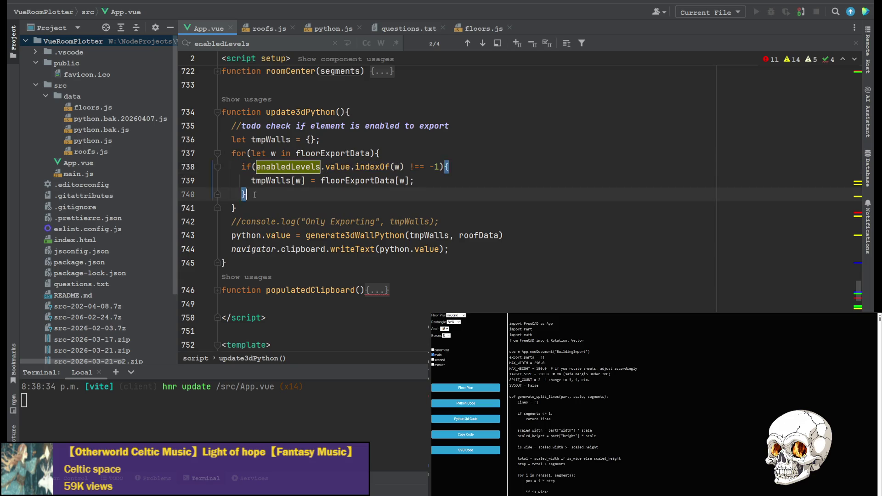
mouse_move(254, 194)
mouse_down()
mouse_move(395, 165)
mouse_move(401, 154)
mouse_up()
key(ctrl+c)
click(262, 209)
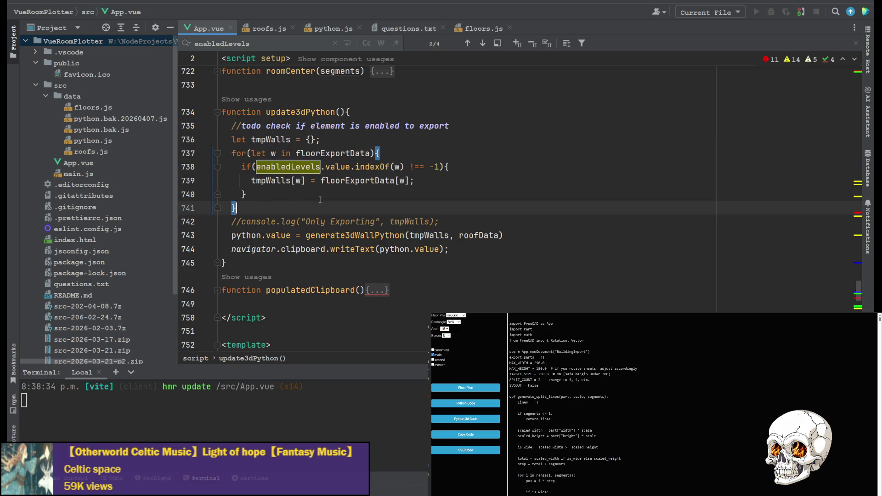
key(ctrl+v)
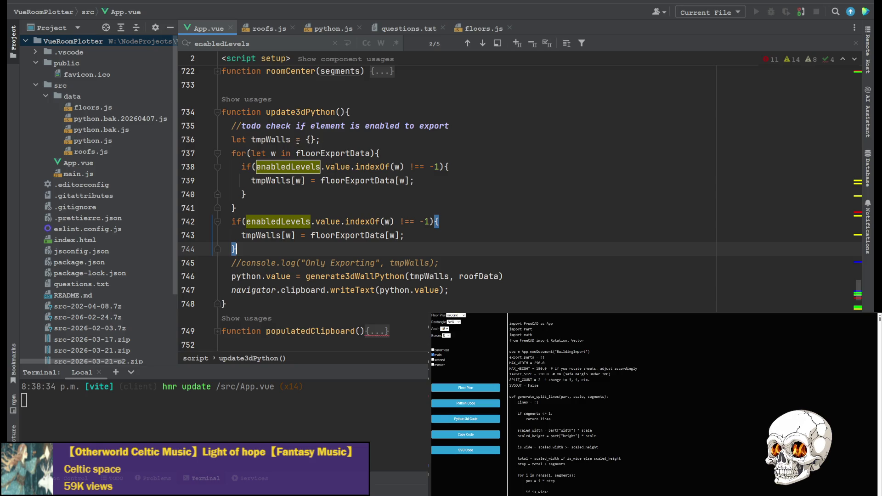
click(298, 140)
key(ctrl+d)
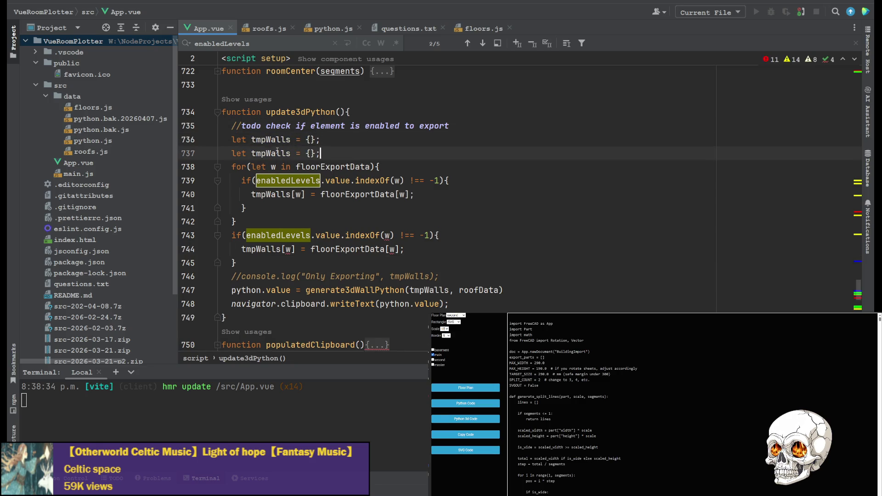
double_click(277, 153)
text(tmpR)
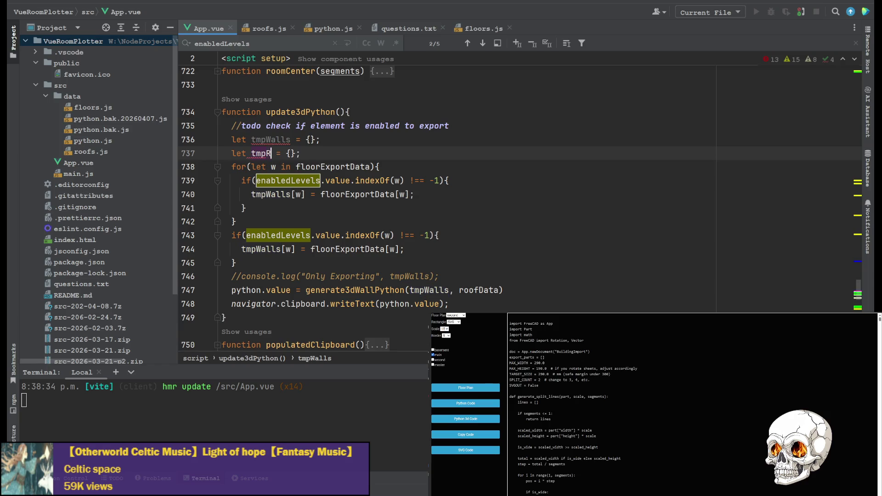
text(oofs)
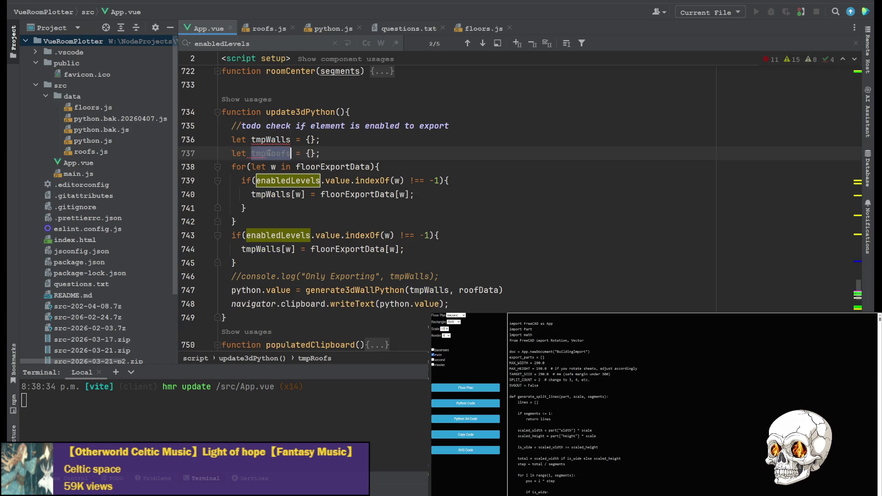
Make the copied if-block check 'roof' and assign roofData to tmpRoofs.
click(392, 235)
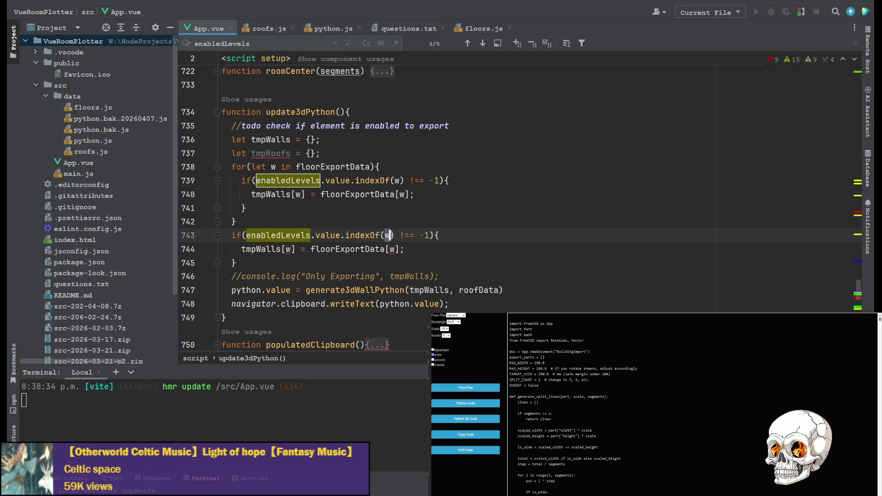
key(BackSpace)
text('roof)
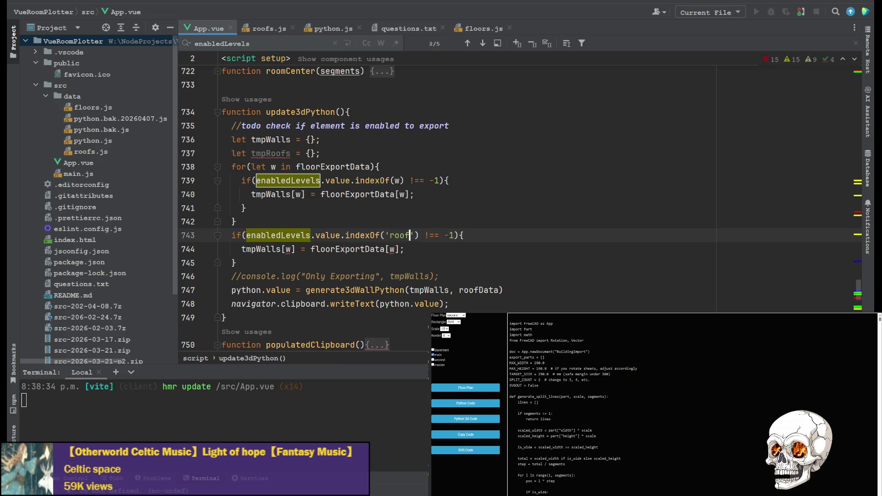
double_click(261, 249)
text(tmpRoofs)
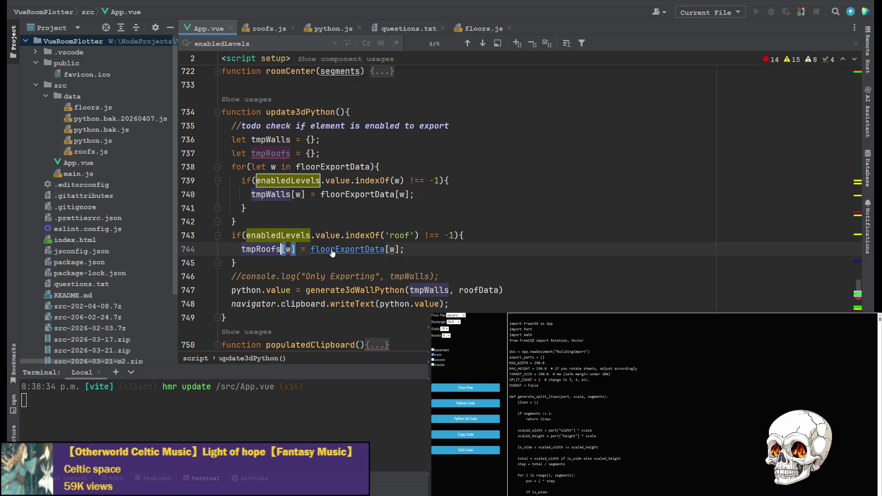
key(BackSpace)
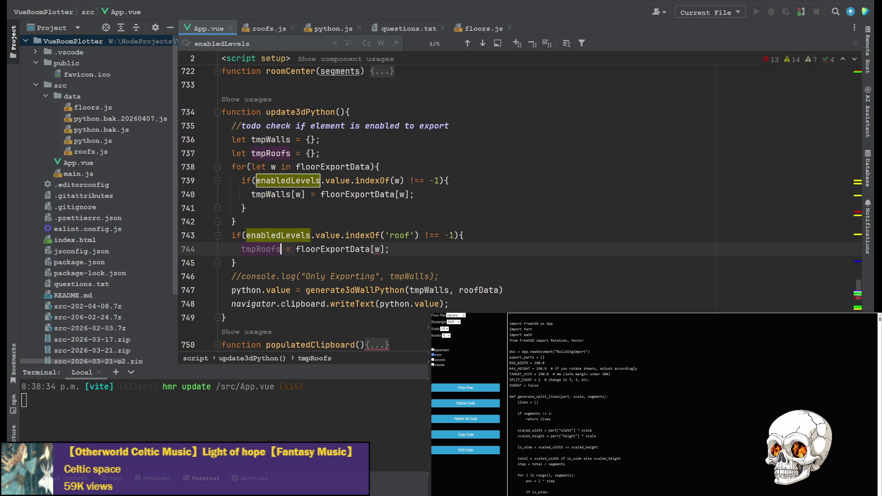
double_click(481, 290)
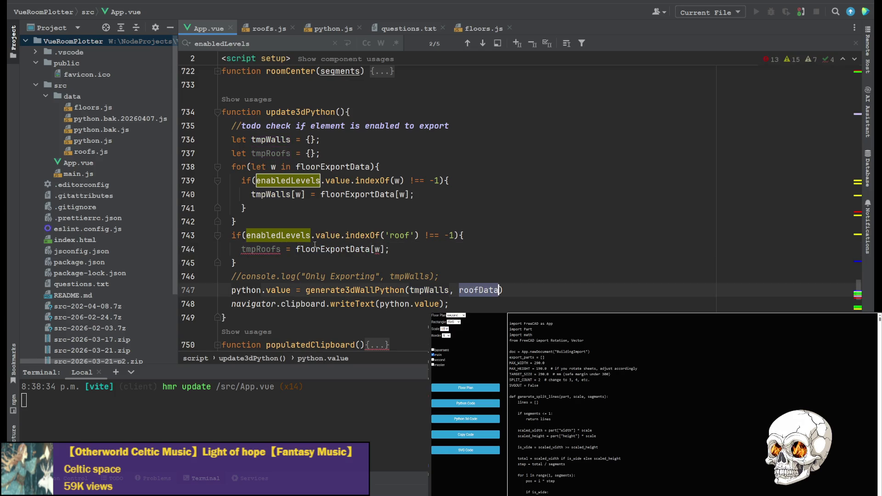
key(ctrl+c)
drag(296, 249, 389, 249)
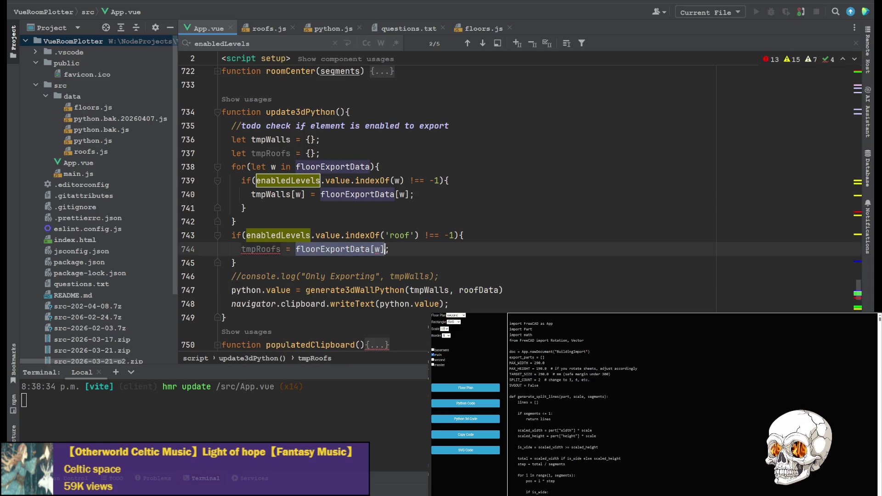
key(ctrl+v)
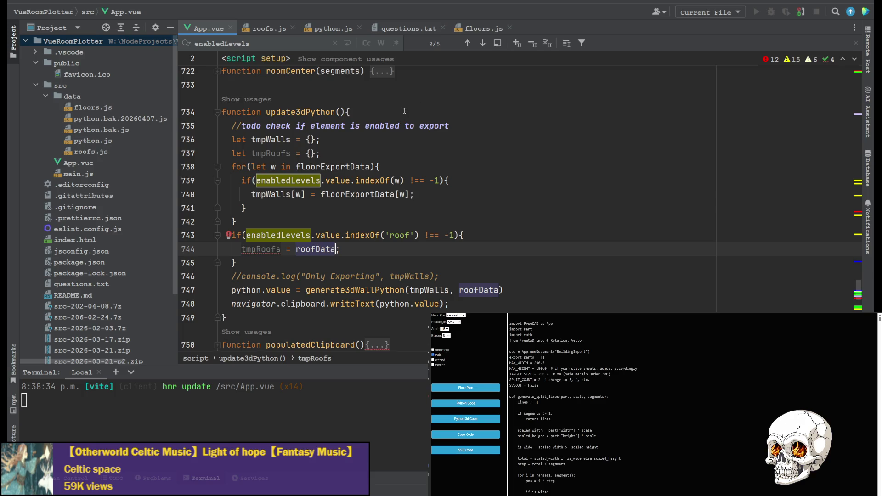
key(alt+Tab)
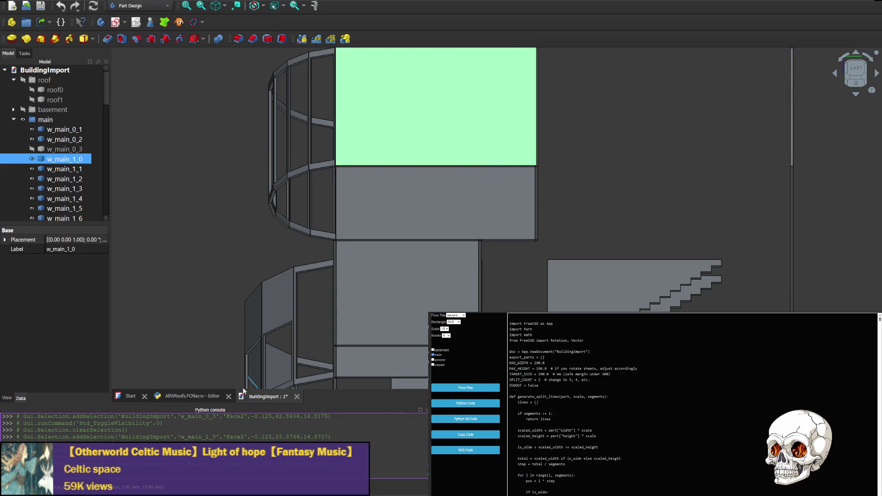
Inspect the roofs data line in the AllWRoofs.FCMacro editor, then return to WebStorm.
click(189, 396)
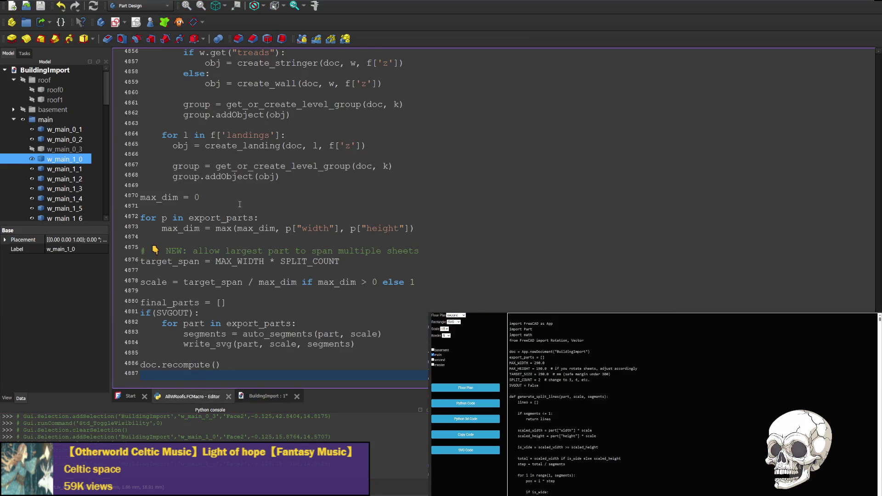
scroll(274, 218, up, 8)
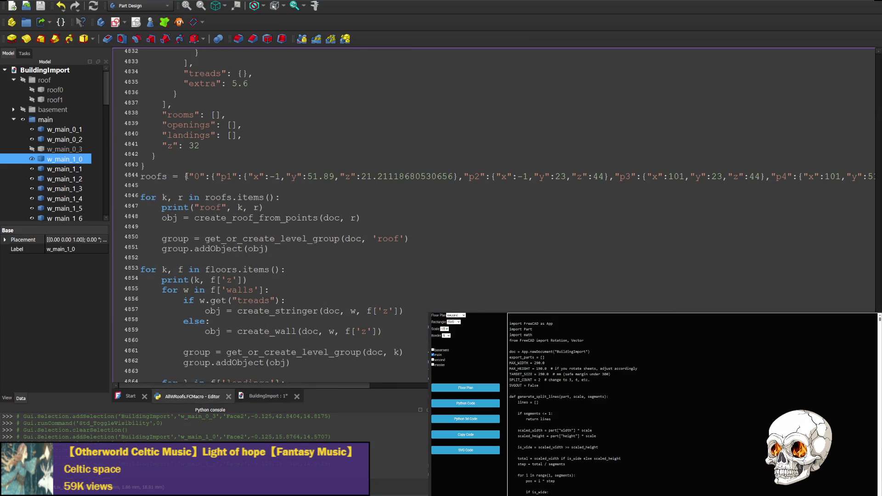
key(shift+Right)
key(shift+Right)
key(shift+Right)
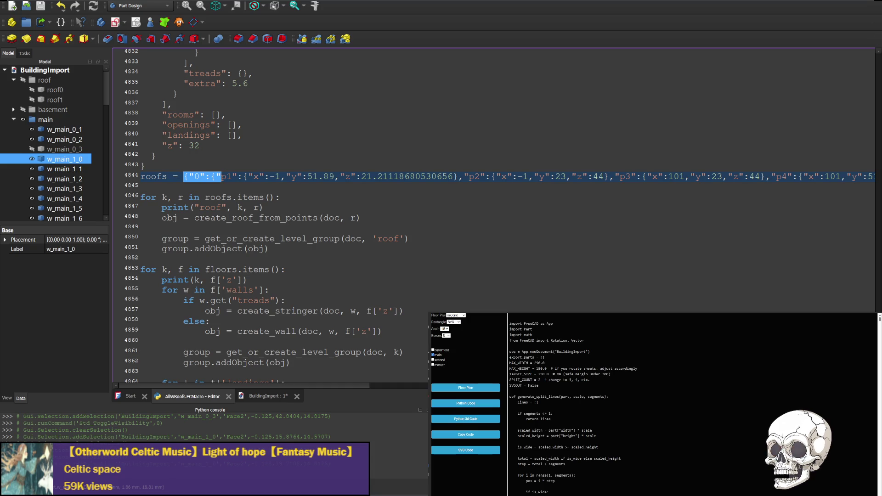
key(alt+Tab)
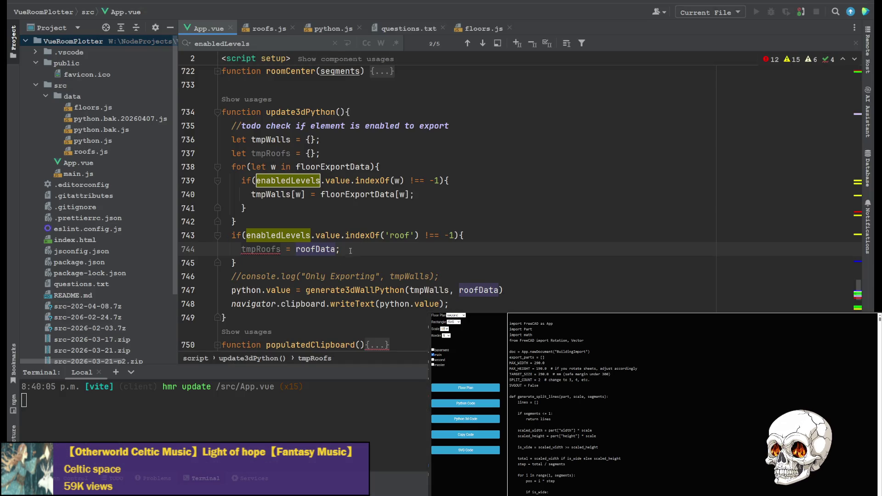
Pass tmpRoofs instead of roofData on line 747 and regenerate the Python 3d Code in the app.
double_click(264, 249)
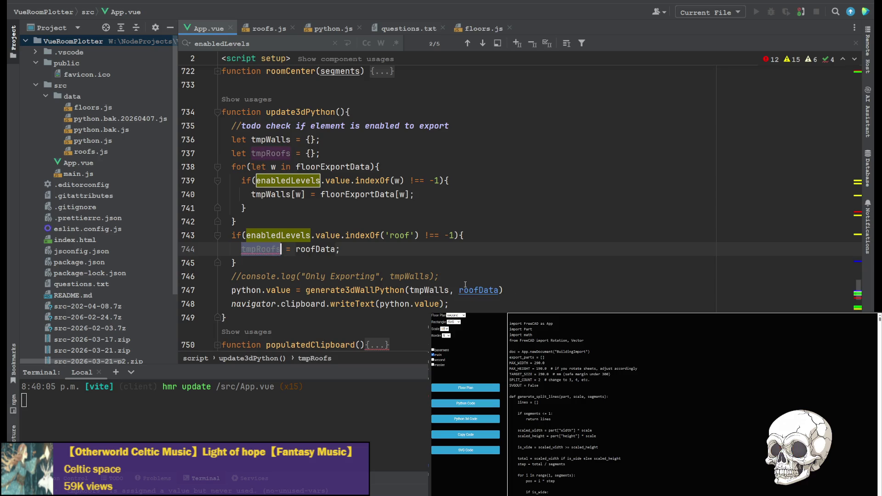
double_click(478, 290)
key(ctrl+v)
click(583, 256)
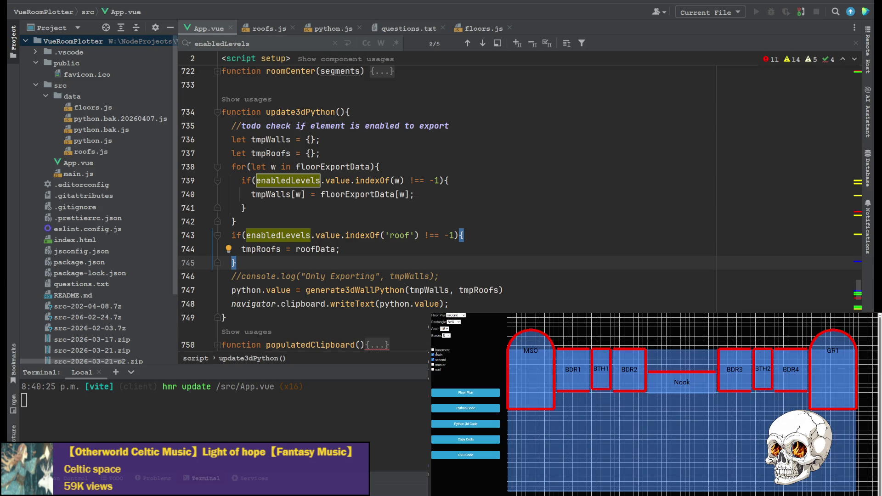
click(465, 424)
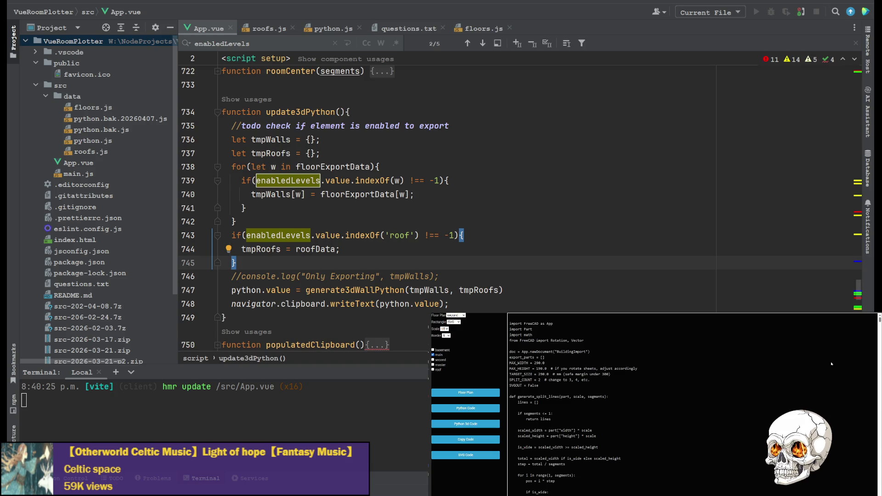
key(alt+Tab)
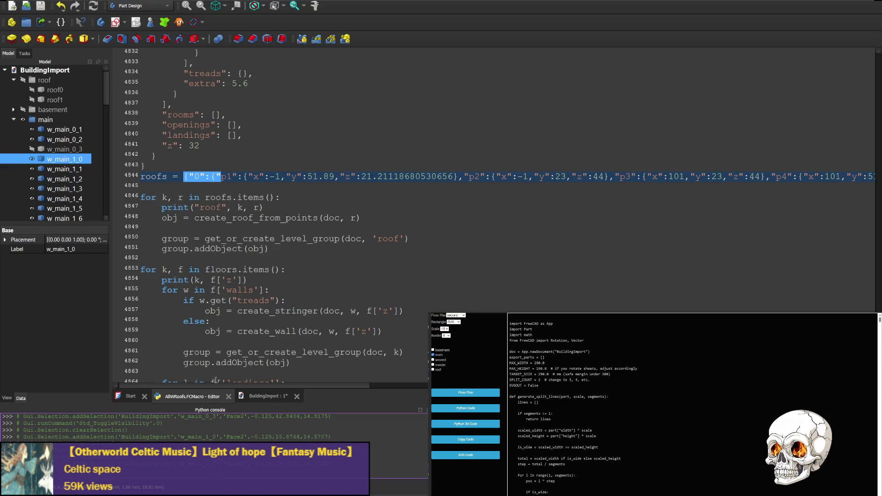
Replace the macro with the newly generated code, run it, and pan to the floor plan.
key(ctrl+a)
key(ctrl+v)
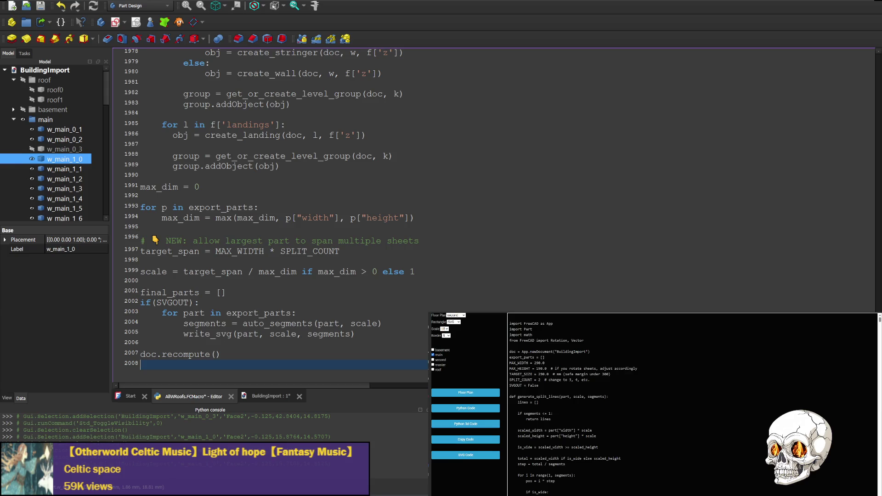
key(ctrl+F6)
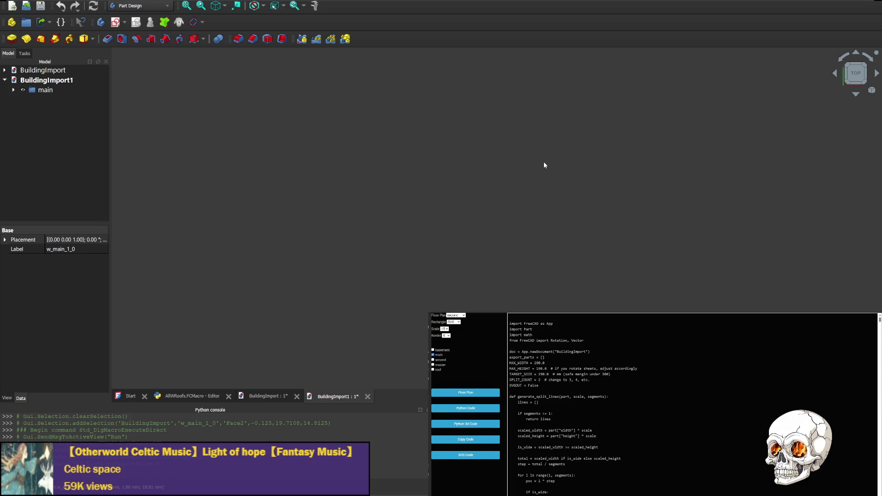
scroll(703, 160, down, 5)
scroll(418, 182, up, 3)
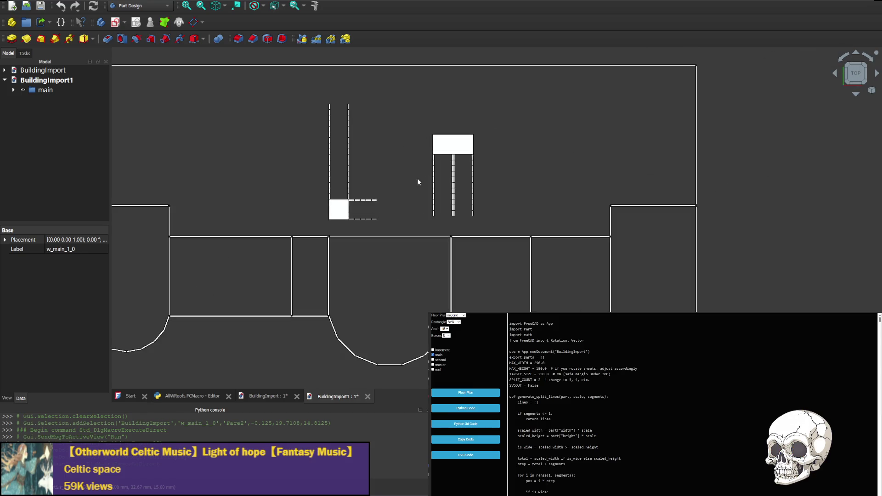
mouse_move(349, 166)
middle_down()
mouse_move(437, 160)
mouse_move(375, 151)
mouse_move(399, 138)
middle_up()
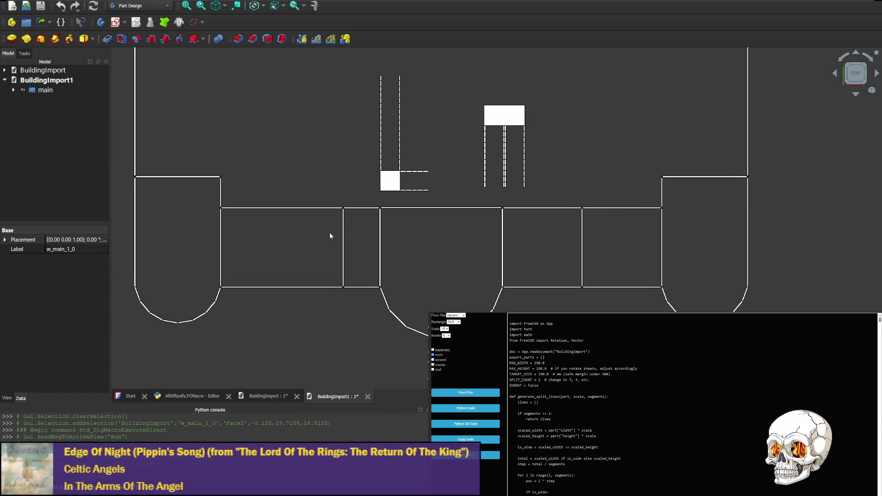
Expand the main level in the tree and hide wall w_main_0_3.
click(748, 202)
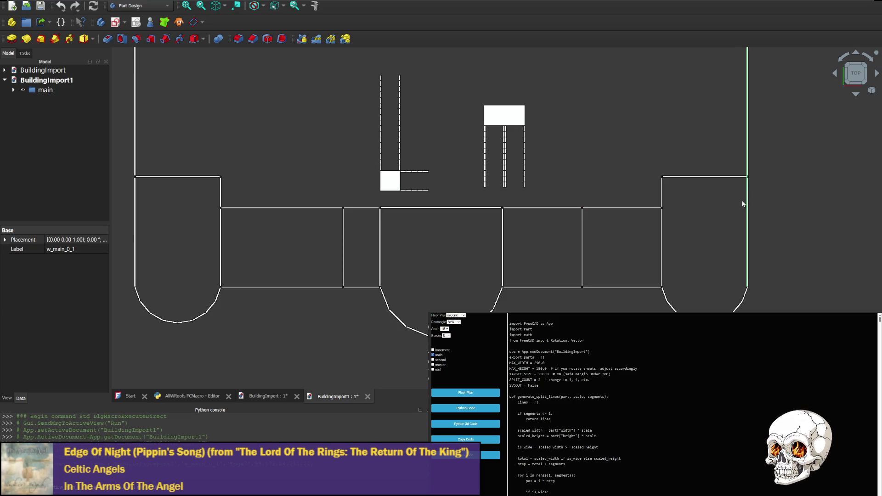
click(20, 90)
click(13, 90)
click(73, 130)
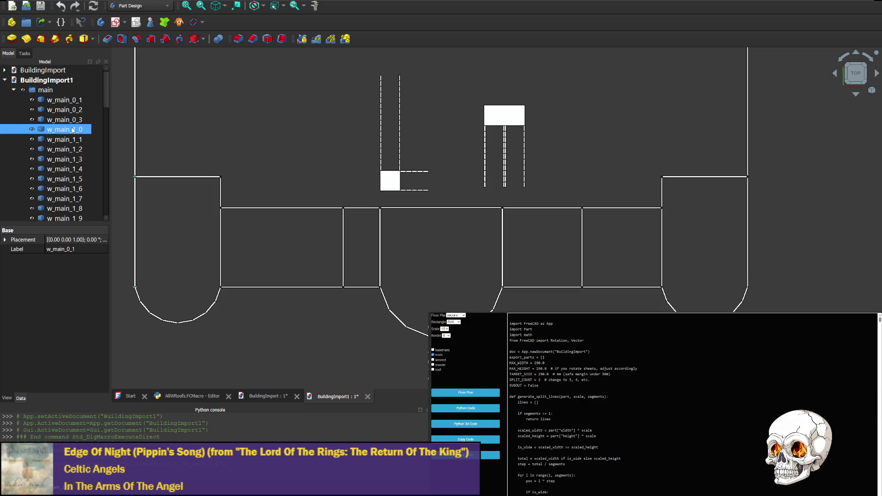
click(68, 119)
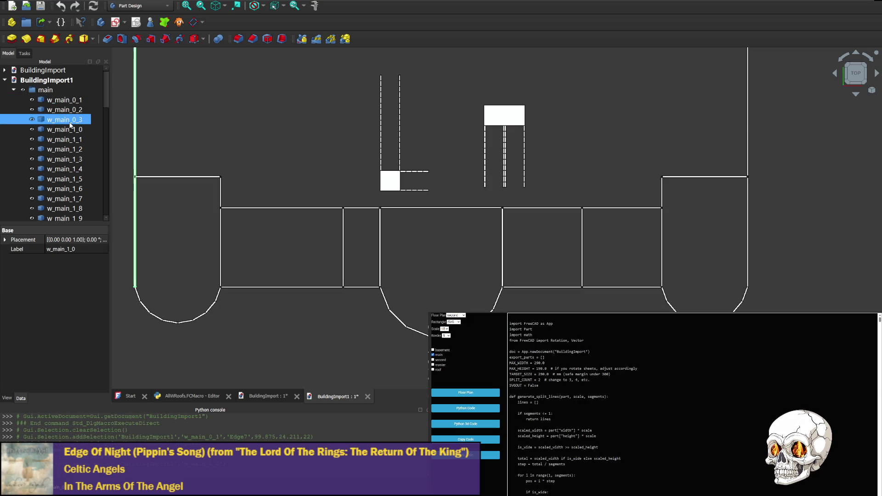
click(72, 130)
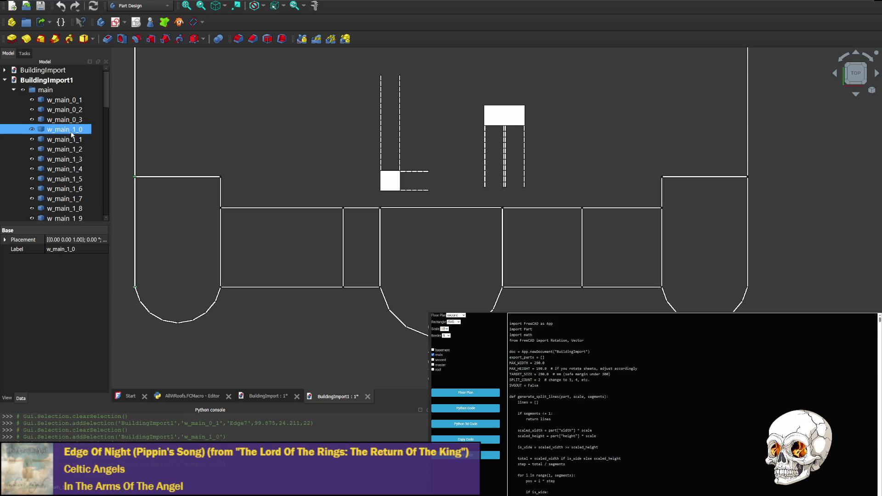
click(46, 120)
click(32, 120)
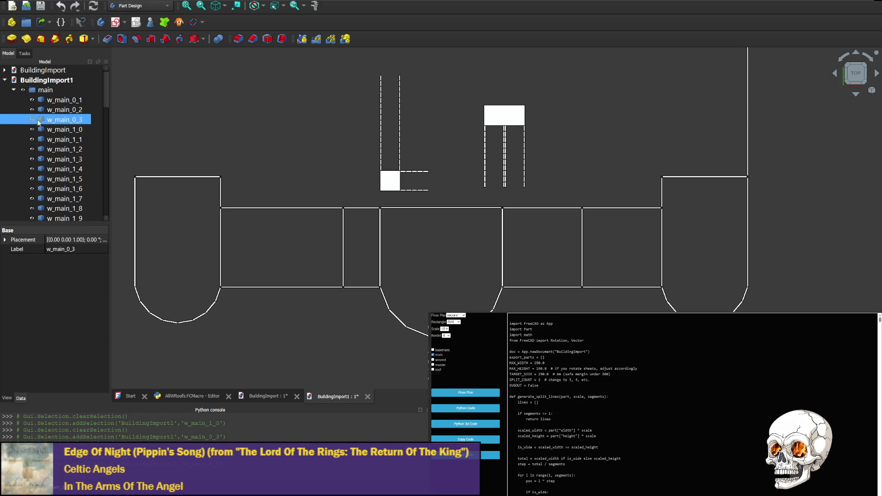
double_click(34, 129)
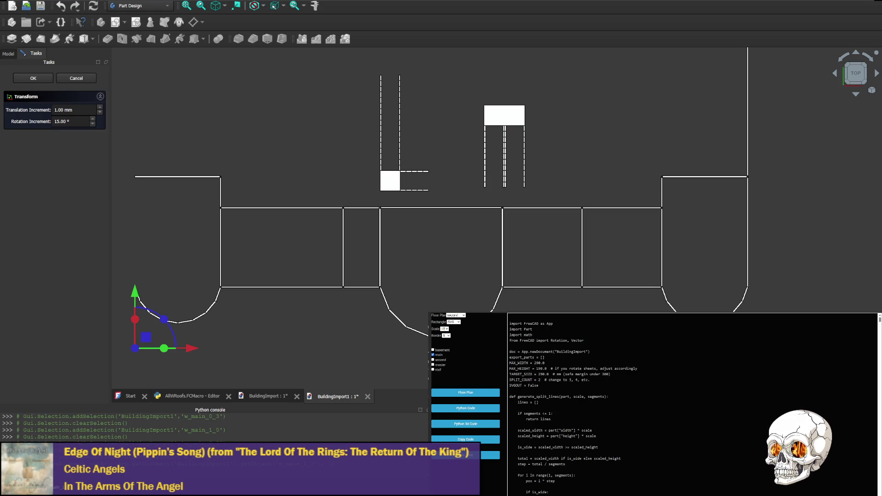
key(alt+Tab)
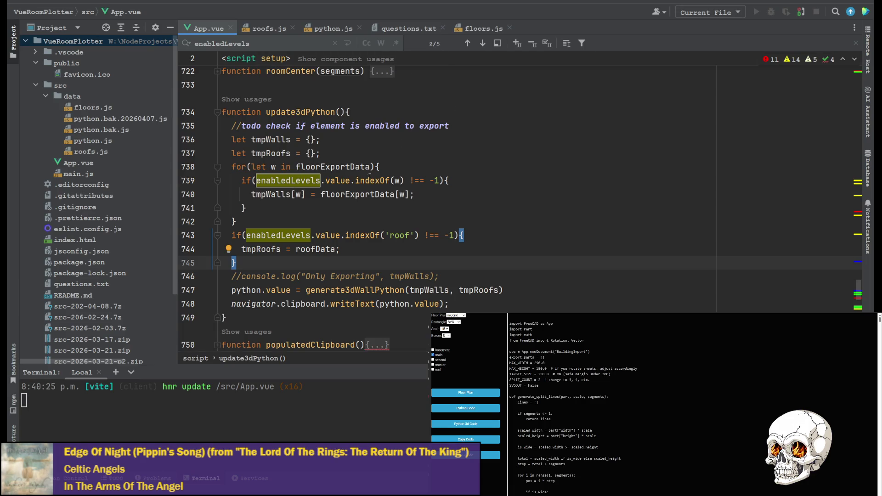
scroll(376, 181, up, 15)
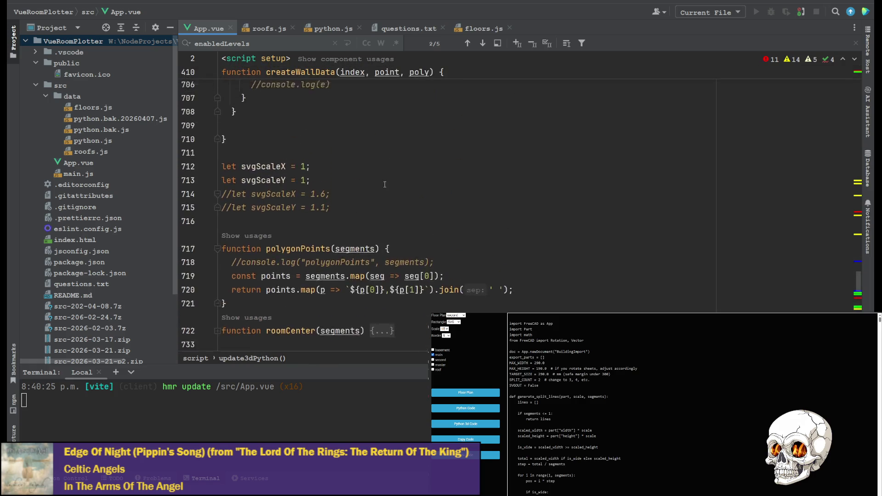
scroll(381, 176, up, 20)
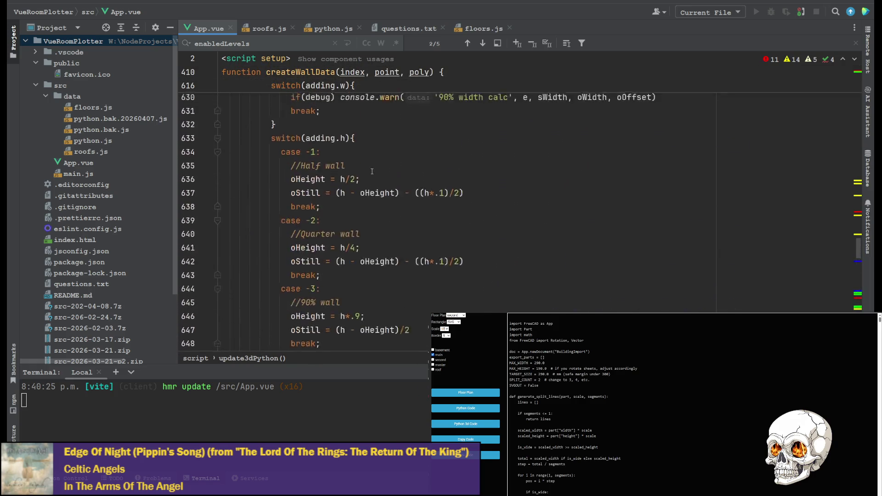
scroll(373, 173, up, 7)
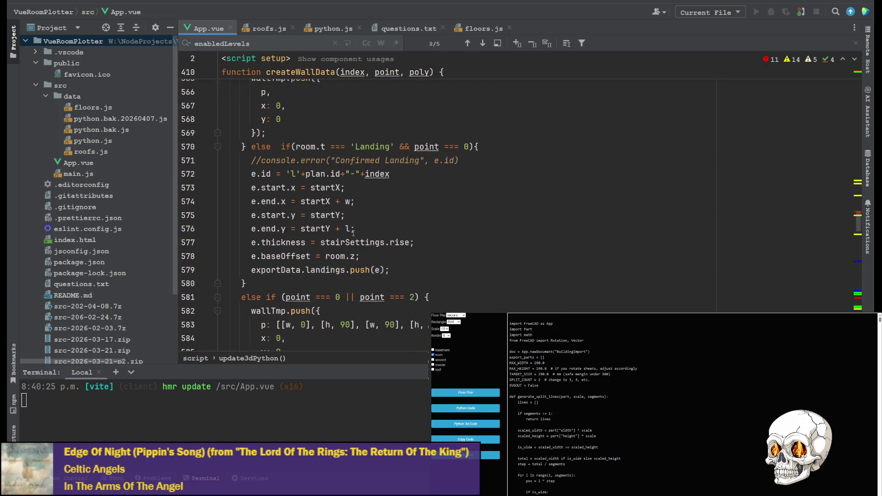
scroll(333, 248, up, 5)
scroll(366, 213, up, 2)
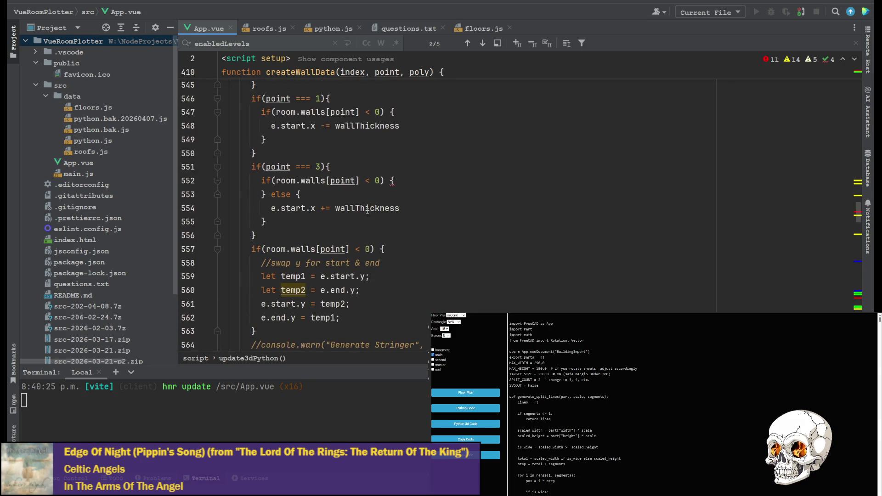
scroll(375, 200, up, 3)
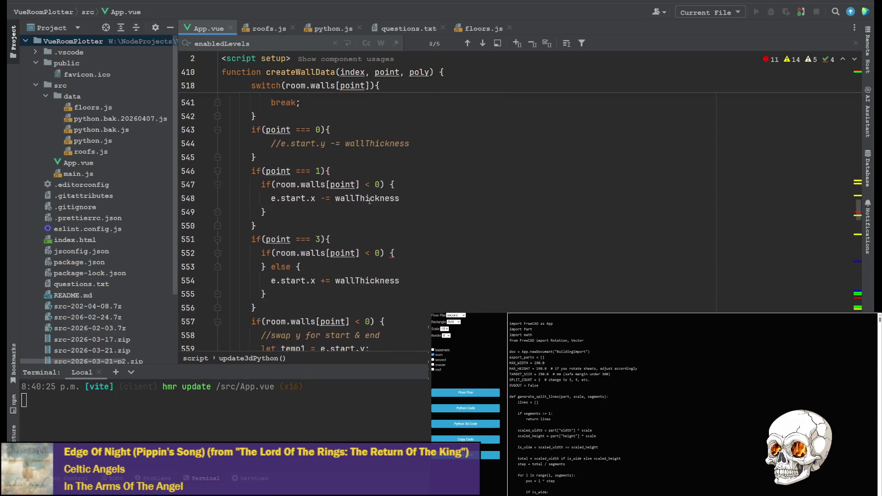
scroll(294, 250, down, 5)
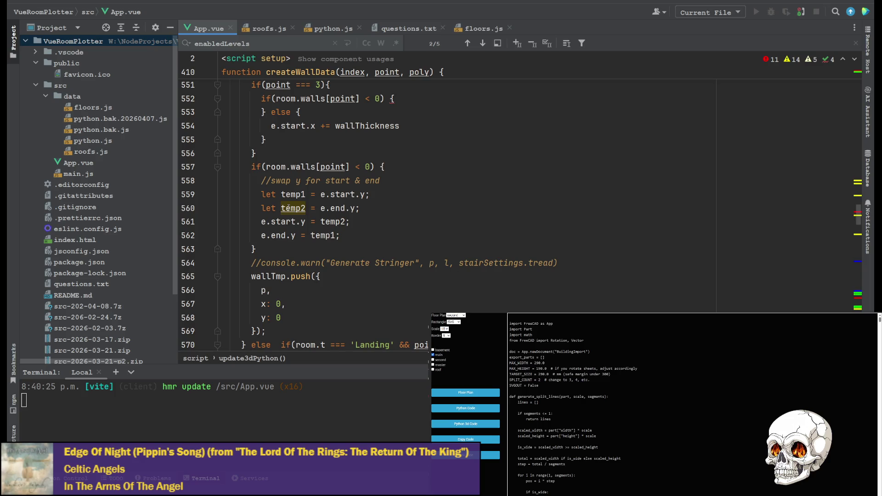
scroll(347, 195, up, 15)
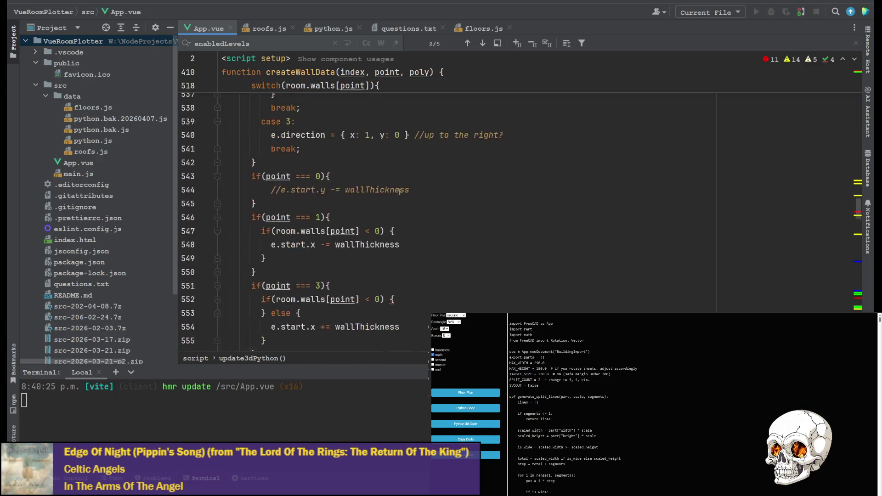
scroll(375, 194, up, 13)
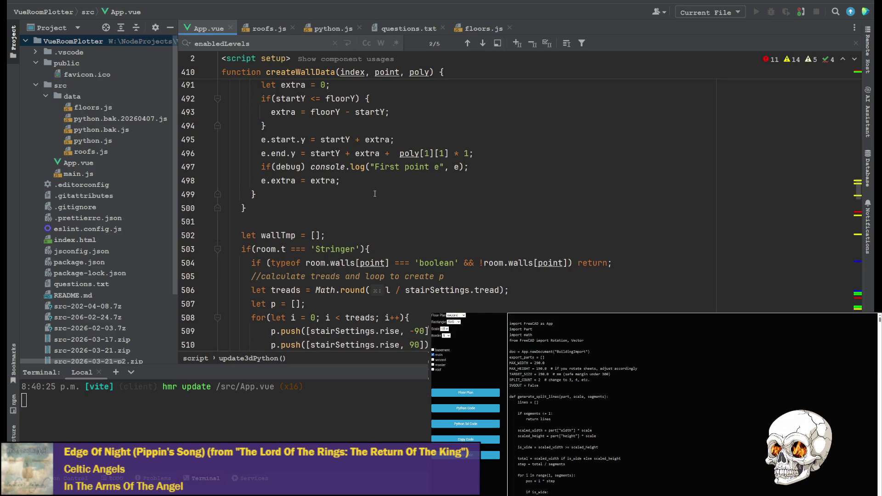
scroll(348, 189, up, 20)
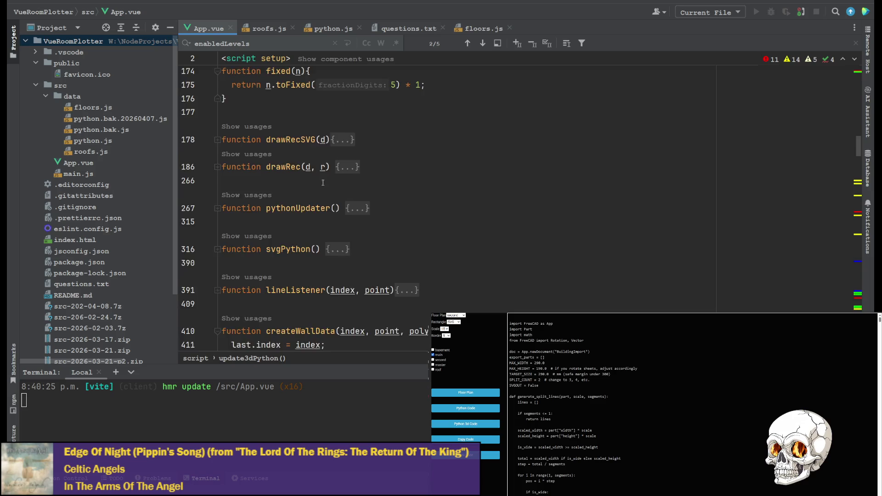
scroll(354, 185, up, 8)
scroll(336, 182, up, 2)
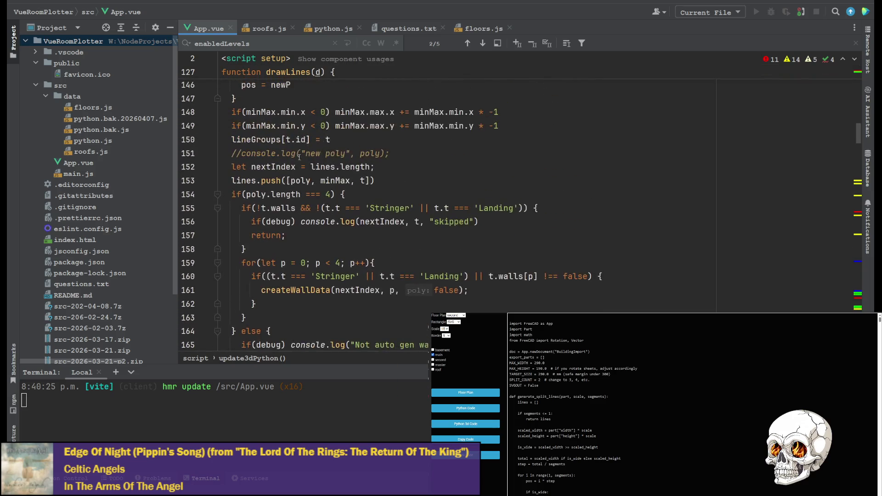
scroll(498, 206, down, 1)
scroll(276, 201, up, 1)
scroll(276, 201, up, 10)
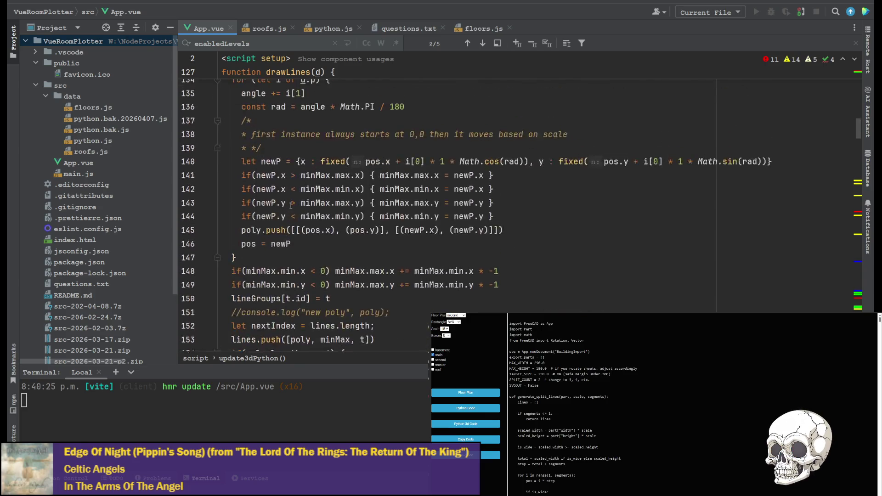
scroll(299, 180, down, 5)
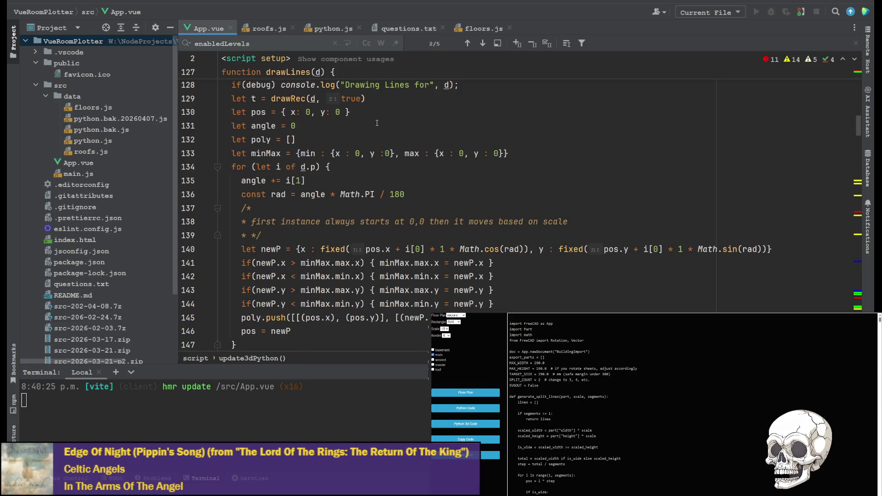
scroll(321, 227, down, 4)
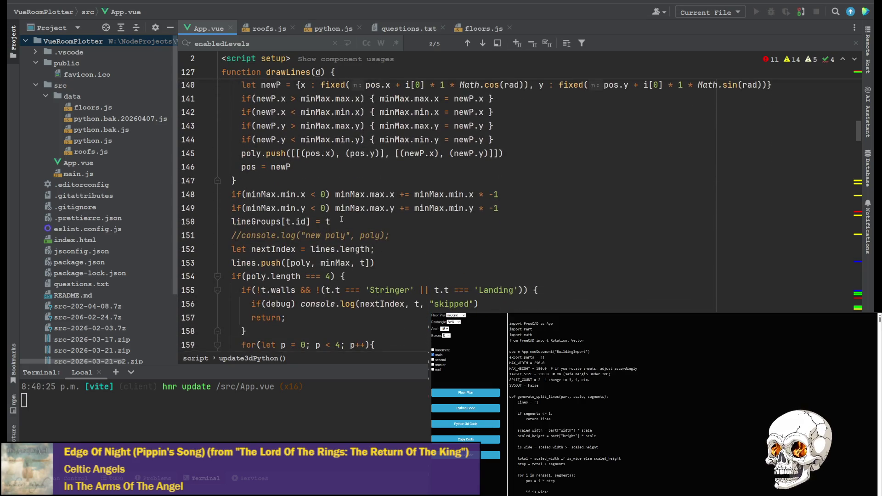
scroll(345, 210, up, 4)
scroll(345, 209, up, 2)
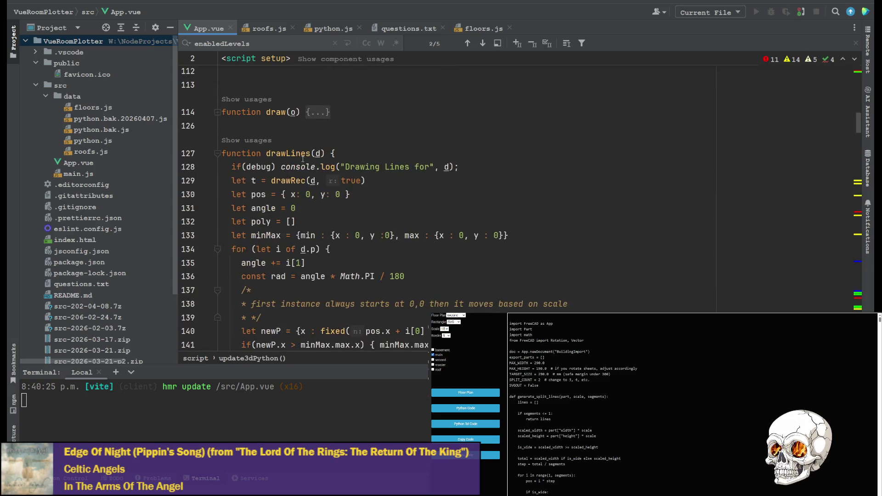
Search App.vue for drawLines and step back through its matches to the function definition.
double_click(297, 153)
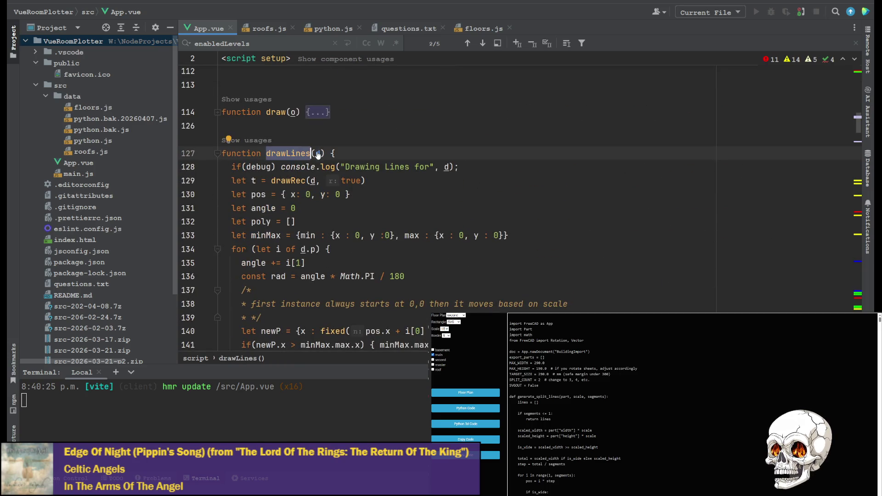
key(ctrl+f)
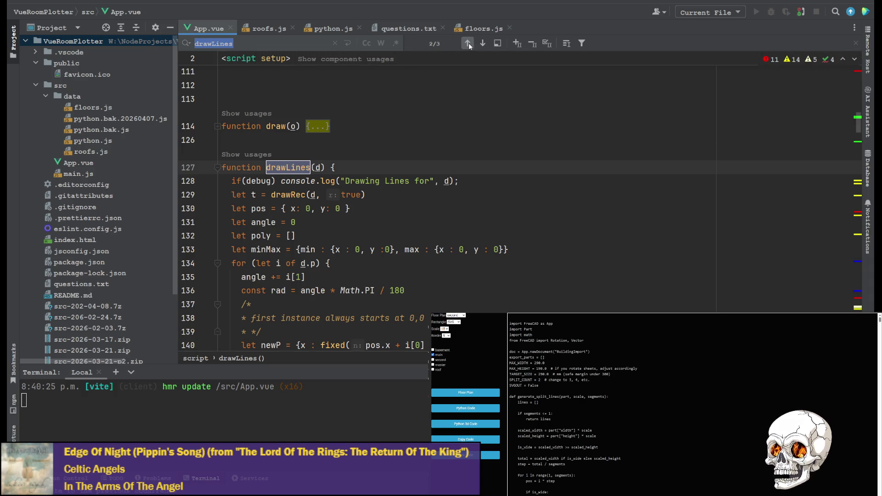
click(469, 43)
scroll(361, 248, up, 2)
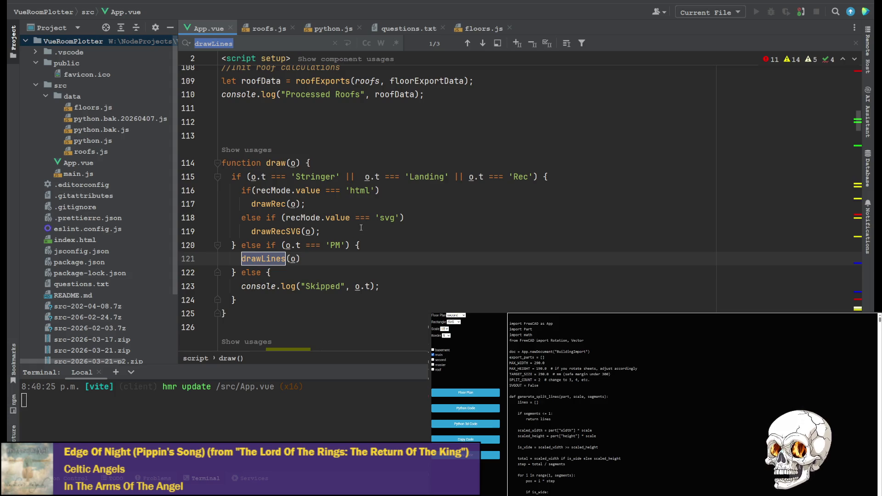
click(481, 43)
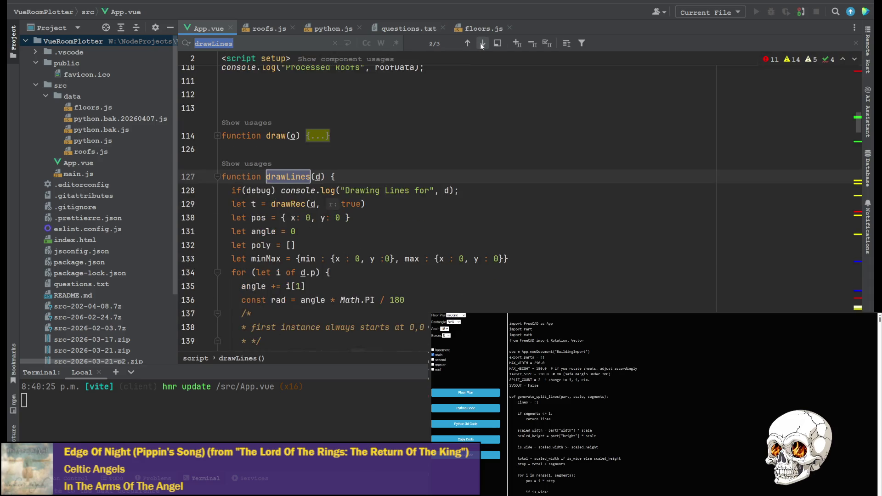
click(480, 43)
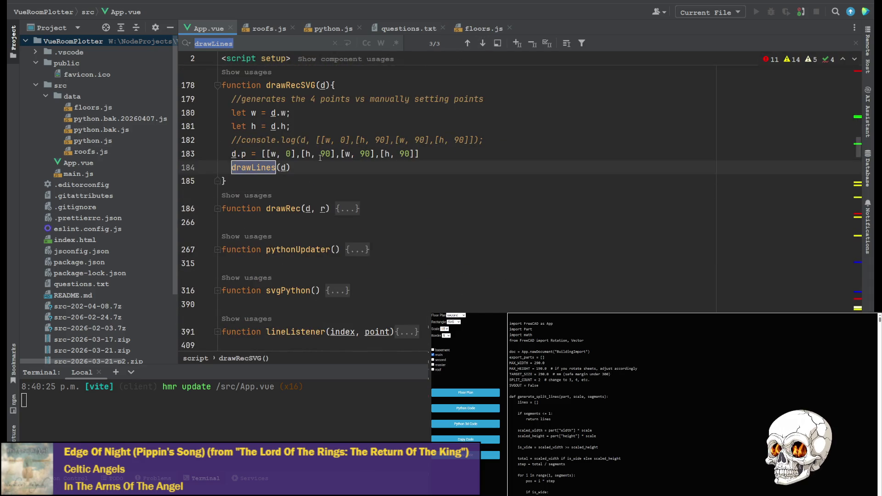
scroll(321, 158, up, 2)
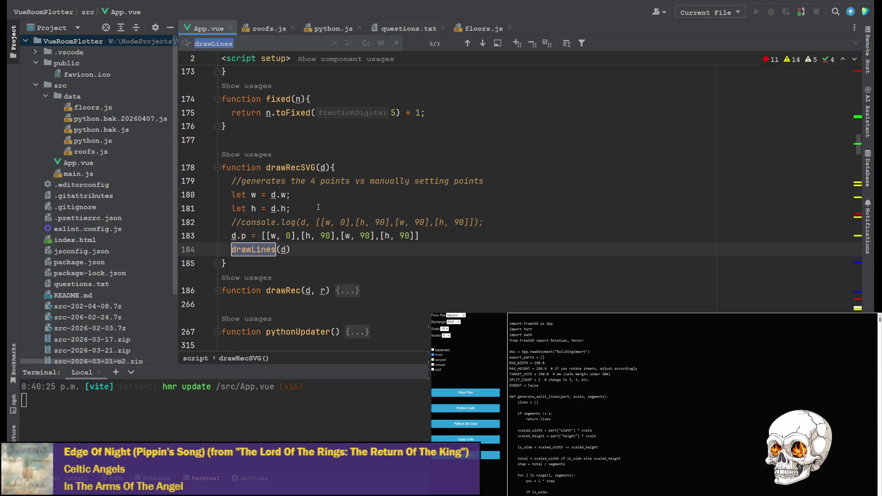
click(467, 44)
scroll(368, 199, up, 4)
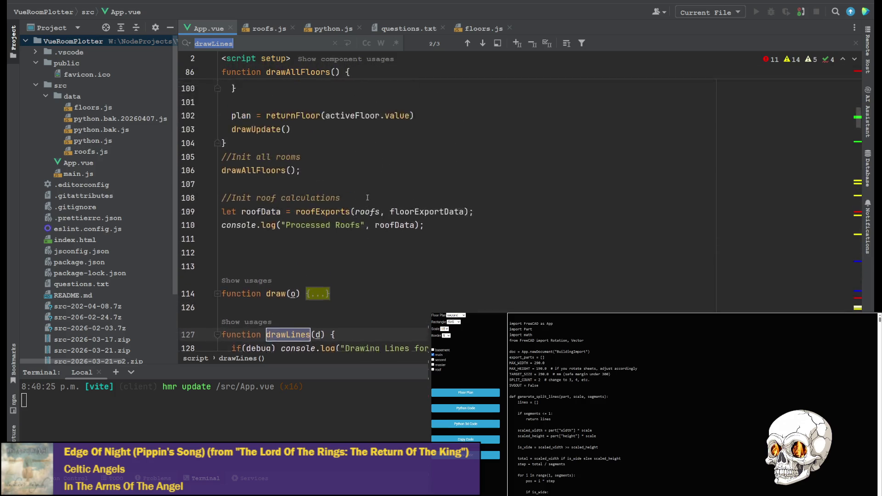
scroll(368, 199, down, 1)
click(468, 44)
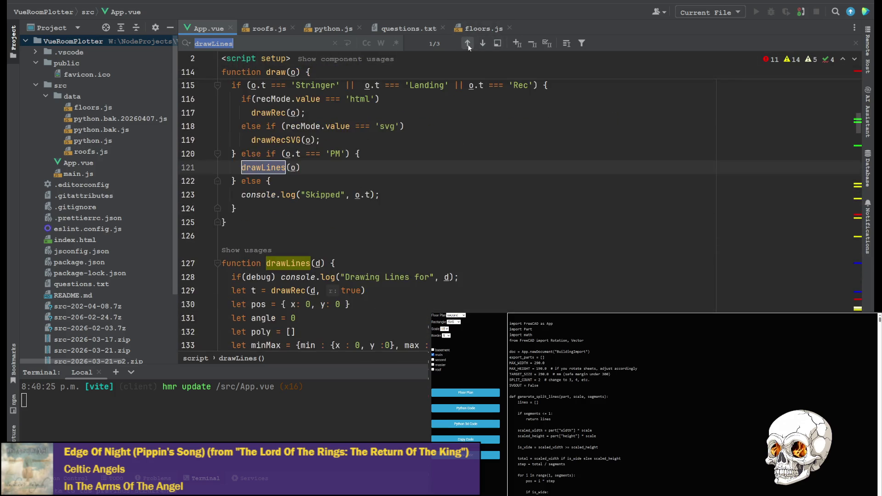
Cycle forward through the drawLines calls, including drawRecSVG, then change the search to 'wall'.
scroll(345, 245, up, 1)
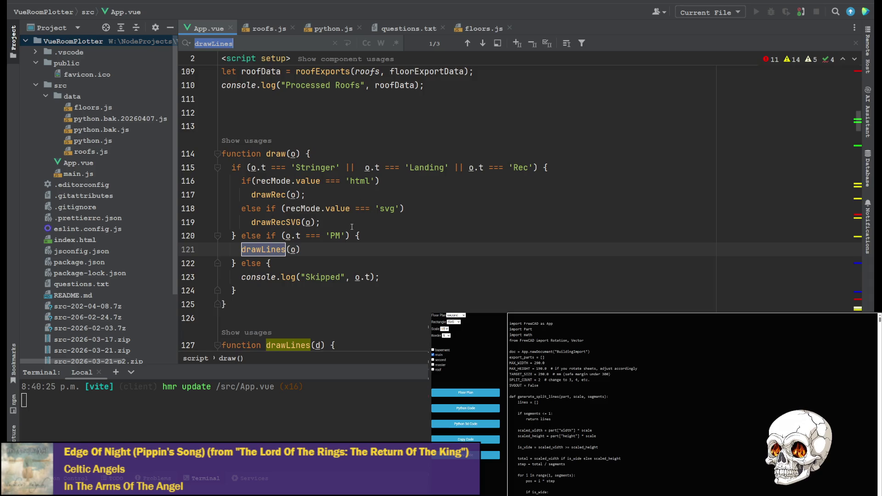
click(483, 43)
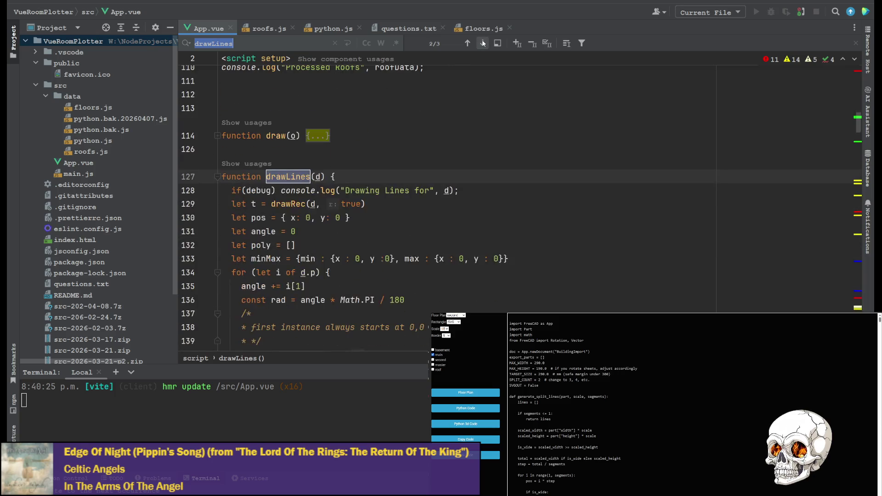
click(483, 43)
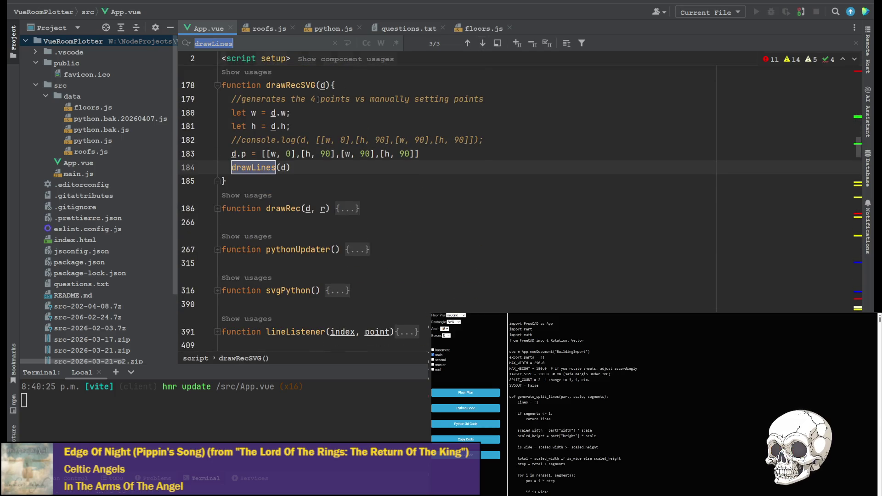
scroll(263, 195, up, 1)
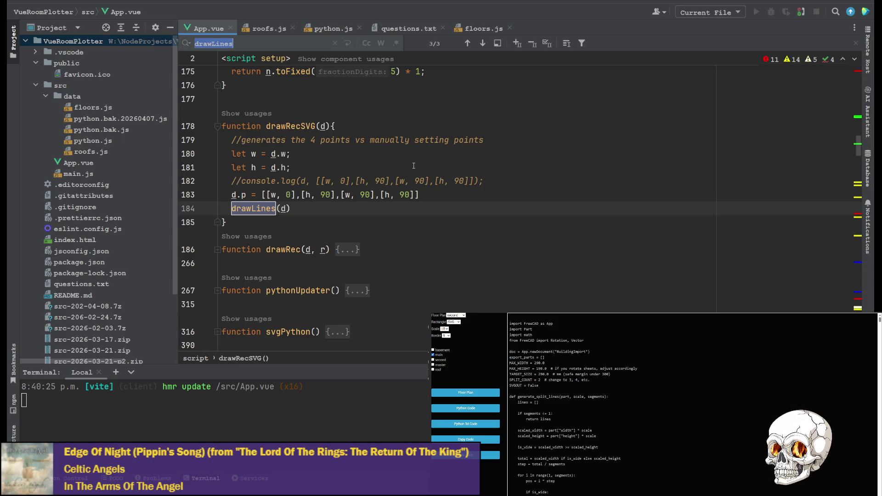
click(482, 42)
click(483, 43)
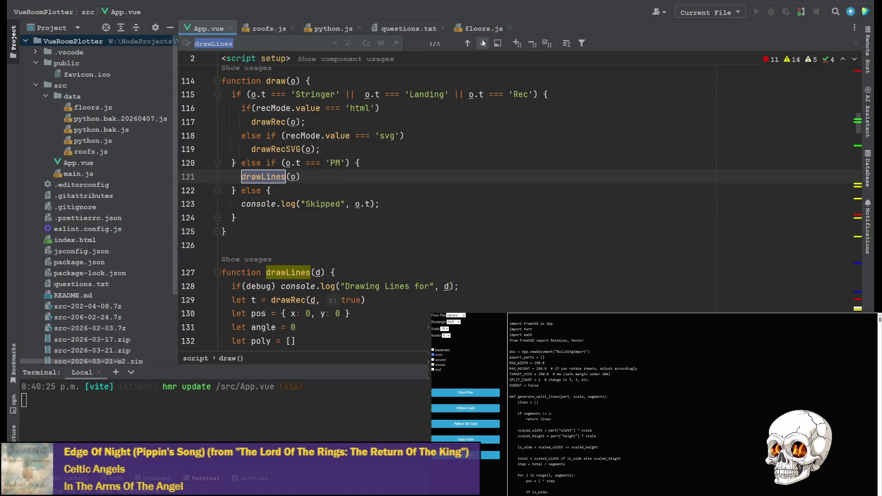
scroll(363, 206, down, 3)
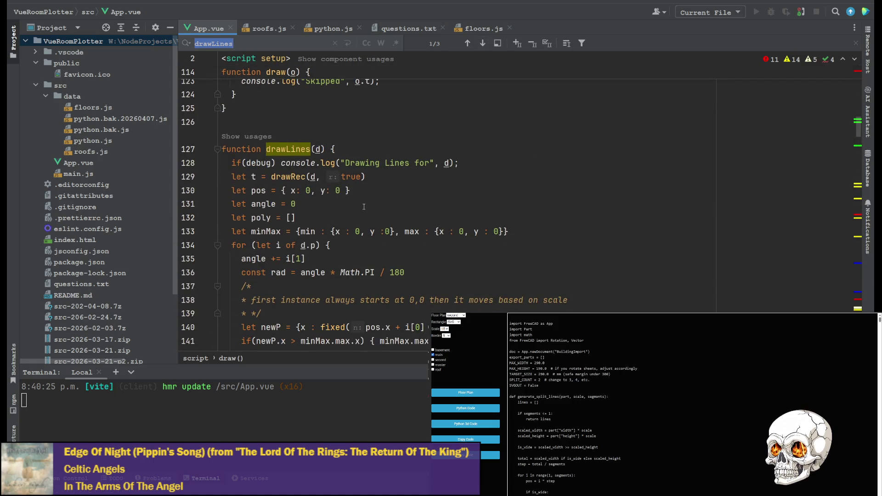
scroll(364, 207, down, 3)
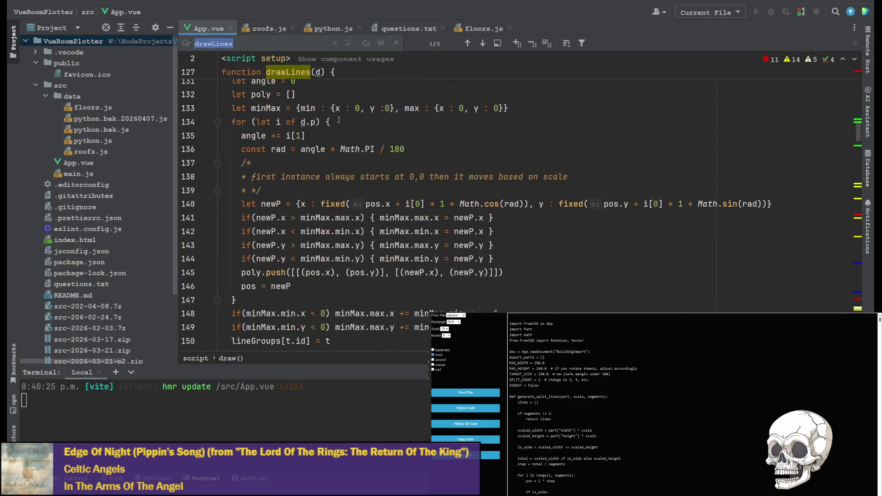
scroll(339, 120, up, 3)
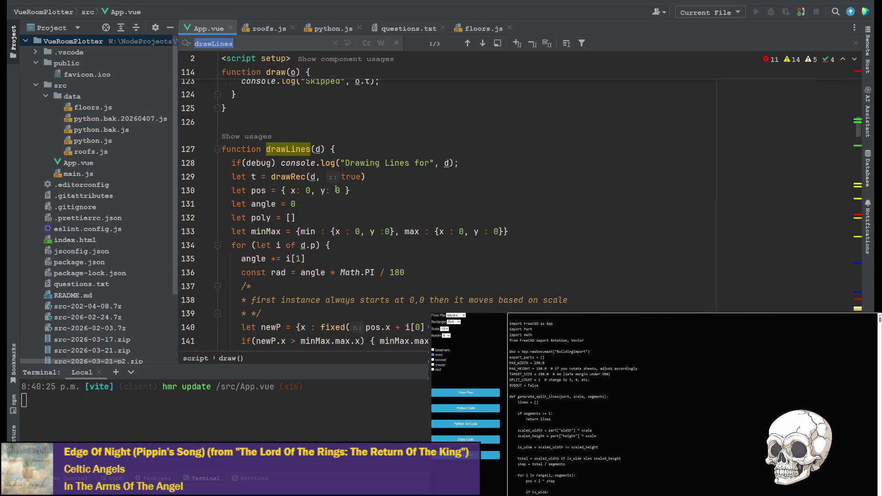
click(340, 198)
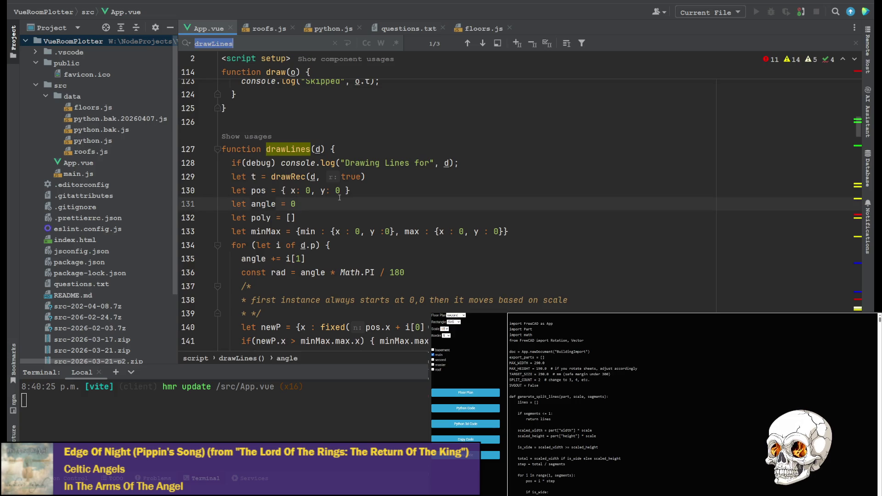
text(wall)
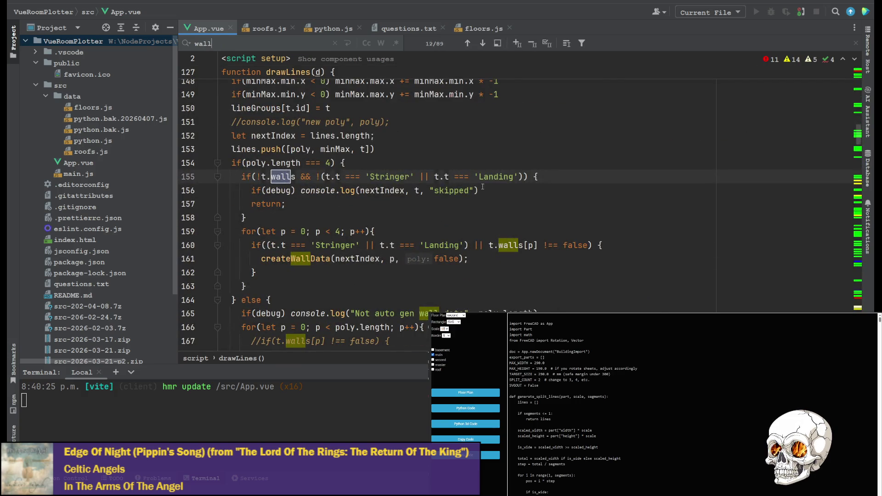
Review the walls check in drawLines found by the 'wall' search, then bring up floors.js.
scroll(265, 253, up, 1)
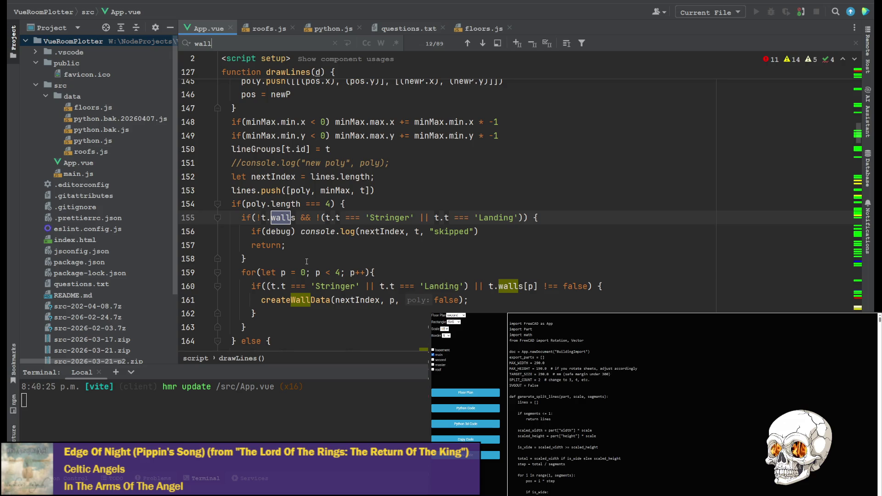
click(478, 24)
Browse the walls arrays of floors.js rooms like Master Bath and the main-floor office, then return to App.vue.
scroll(388, 242, up, 1)
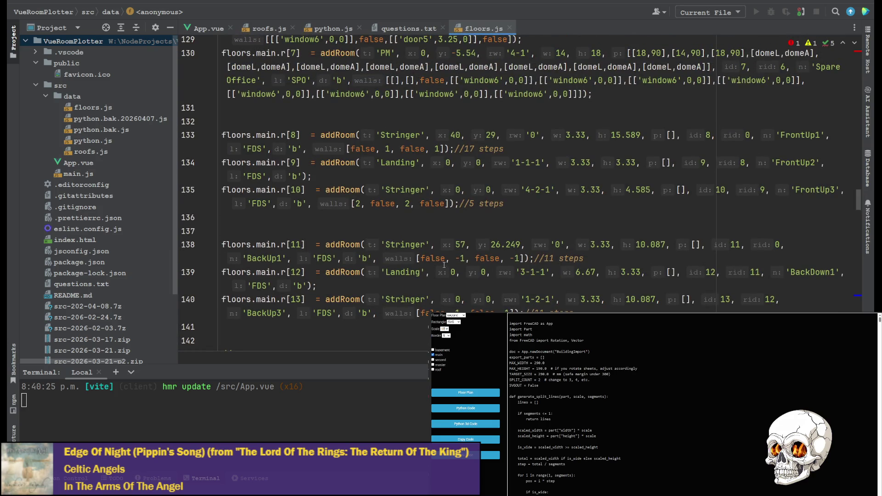
scroll(483, 242, down, 1)
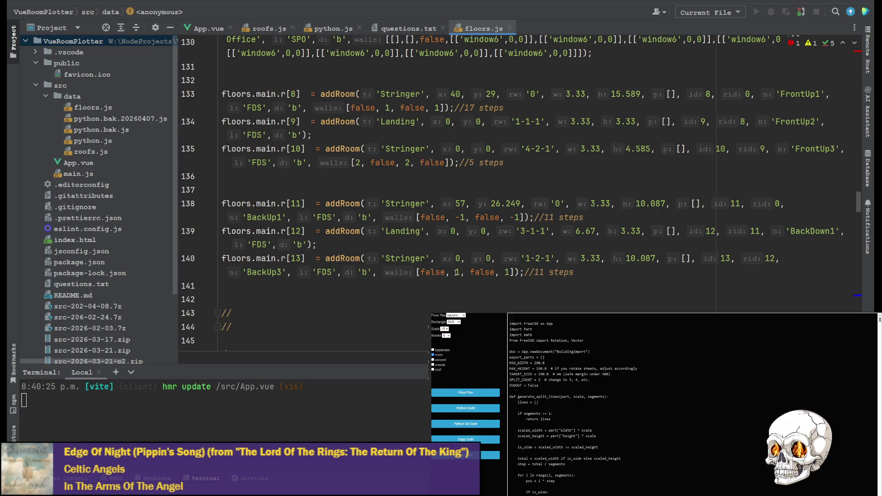
scroll(480, 272, down, 2)
scroll(479, 272, down, 10)
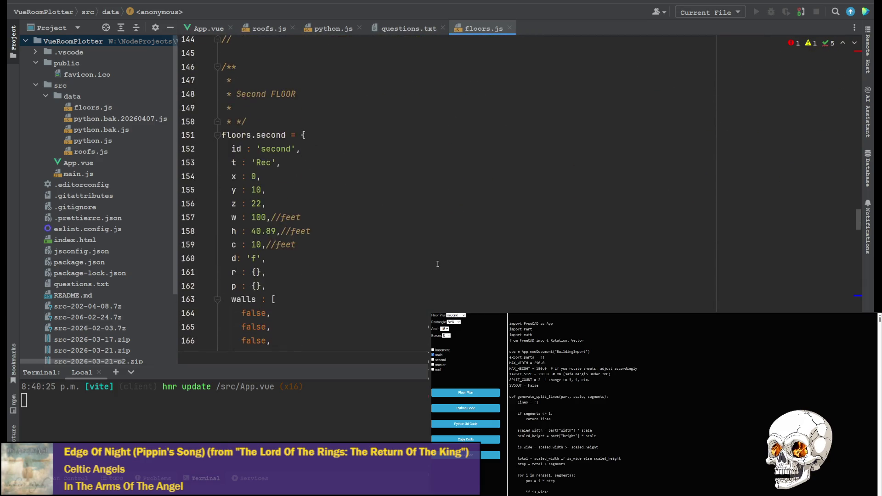
scroll(421, 146, up, 2)
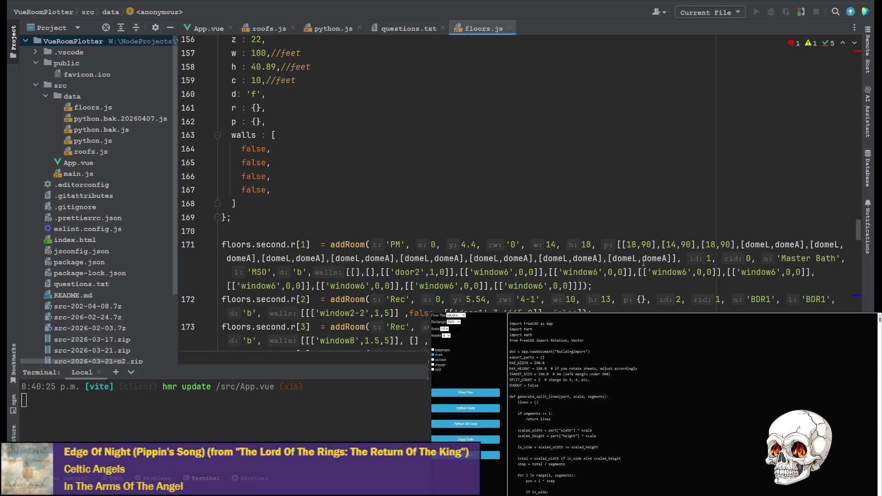
click(352, 273)
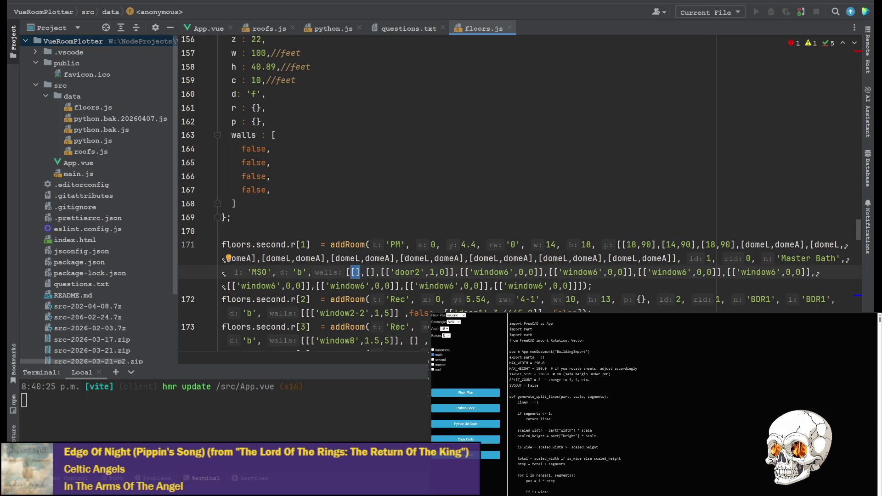
scroll(337, 250, up, 15)
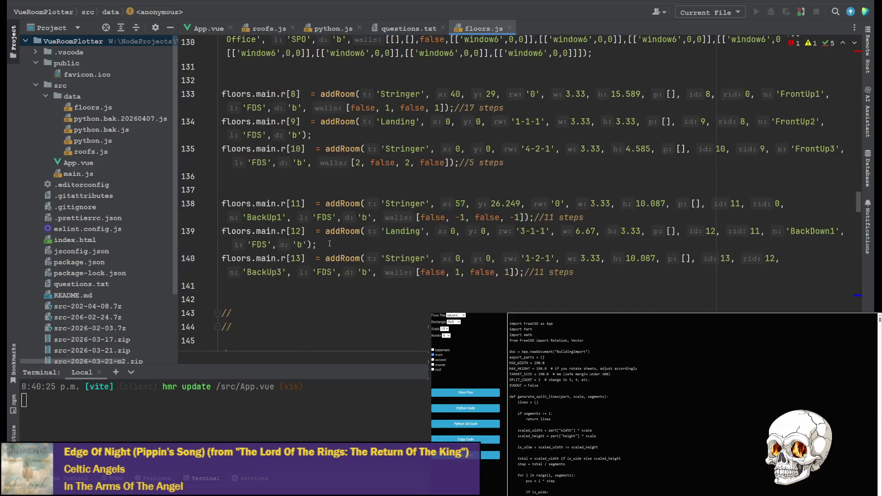
scroll(329, 230, up, 2)
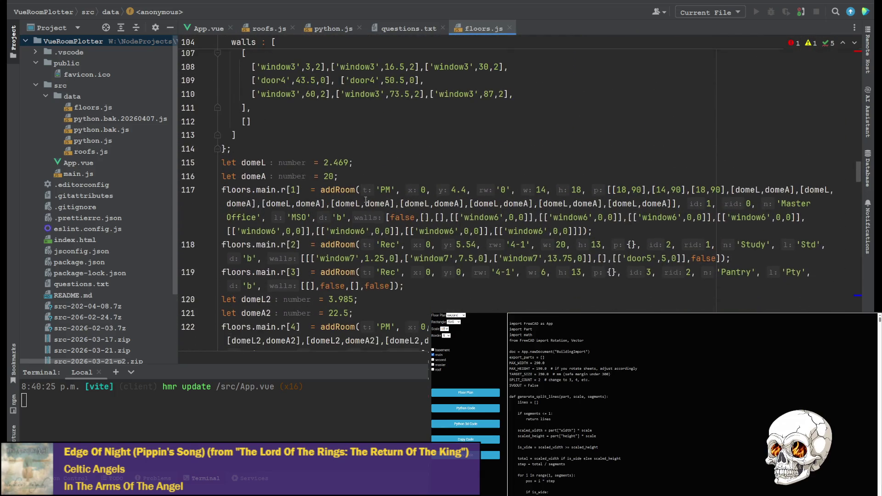
click(403, 217)
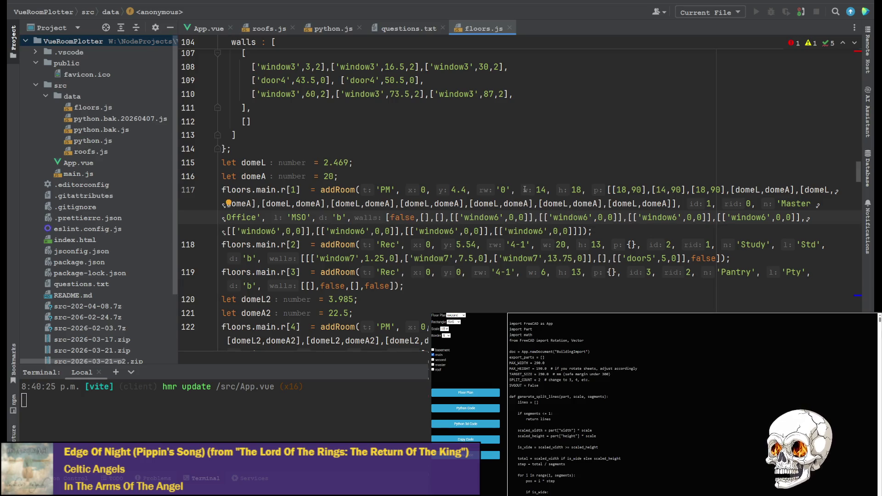
click(192, 27)
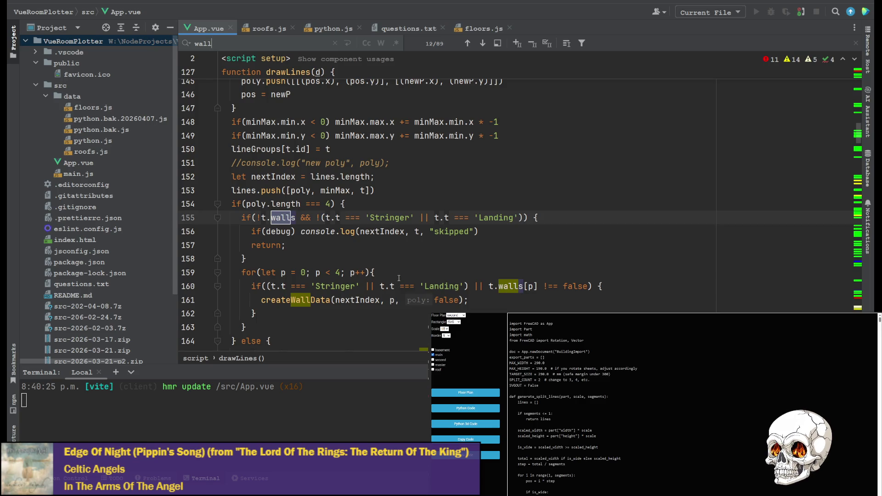
Inspect the poly.length check and the createWallData calls on lines 161 and 169 in drawLines.
click(327, 299)
scroll(326, 300, down, 2)
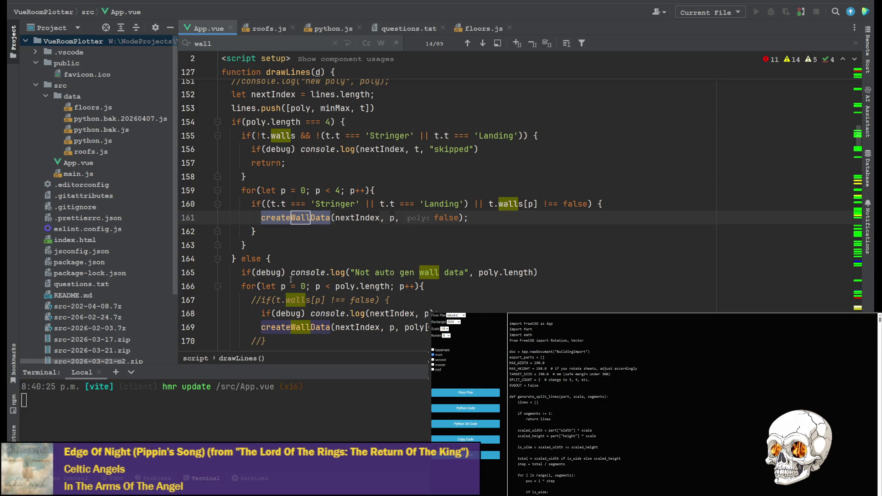
click(286, 121)
scroll(291, 265, down, 1)
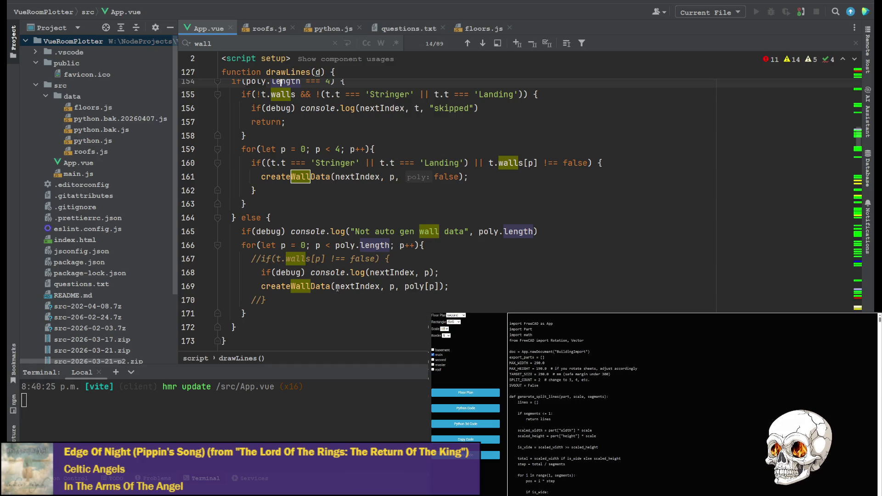
key(shift+F3)
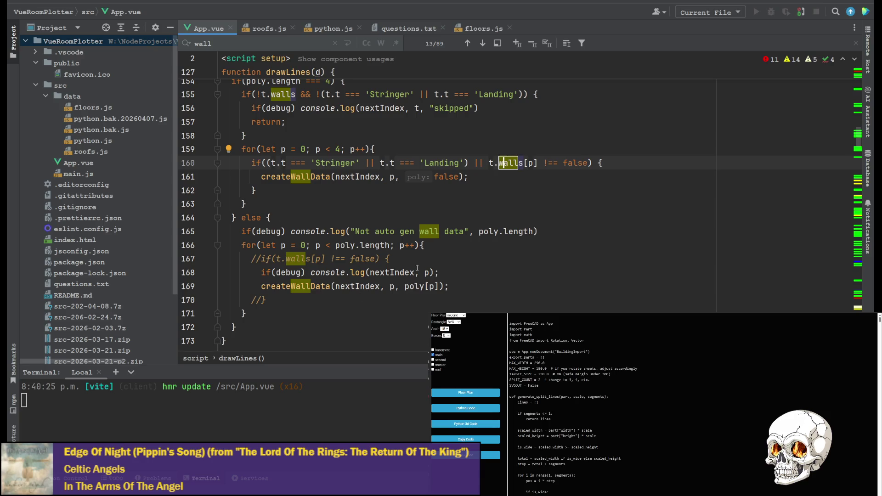
click(302, 285)
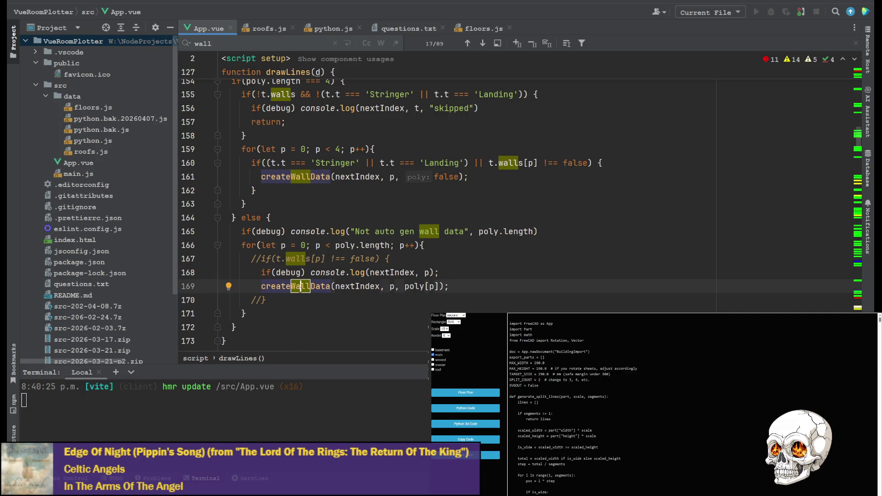
ctrl+click(300, 286)
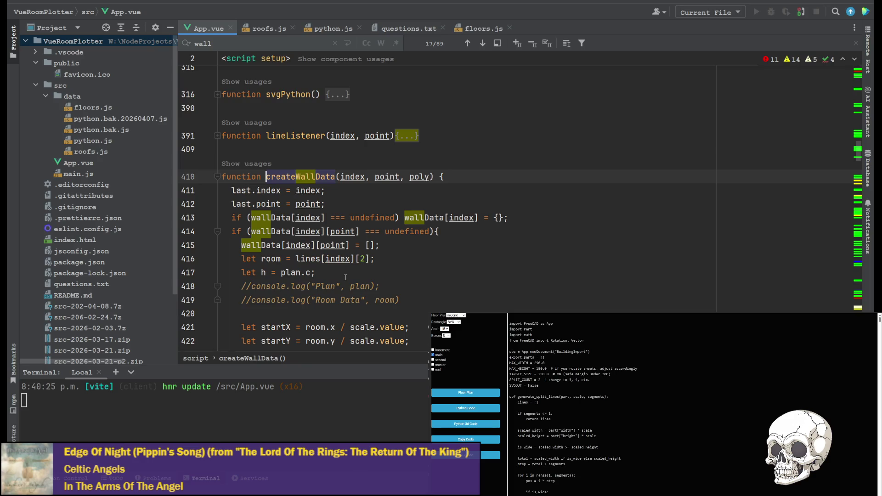
click(418, 176)
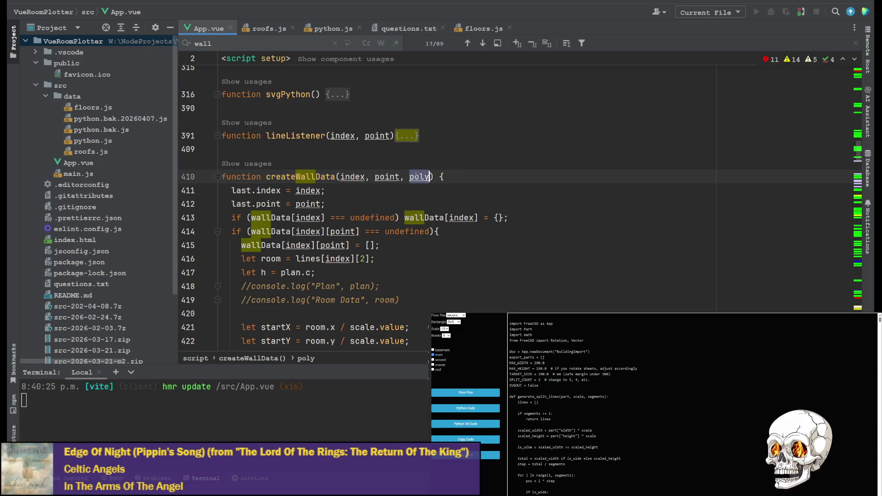
scroll(423, 180, down, 2)
scroll(429, 183, up, 1)
scroll(361, 206, up, 1)
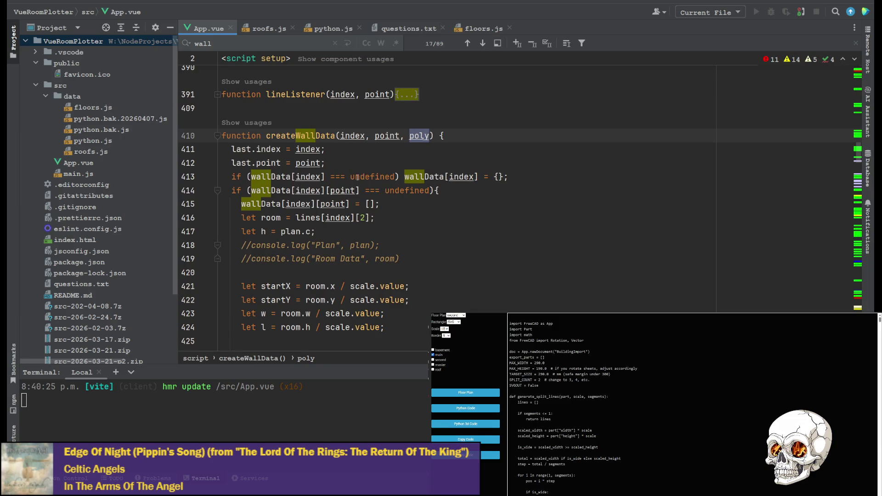
scroll(358, 178, down, 6)
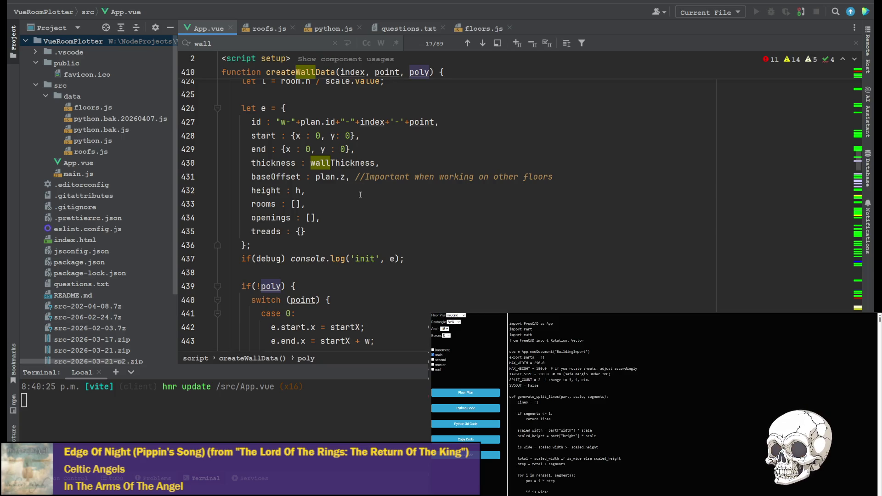
scroll(317, 204, down, 2)
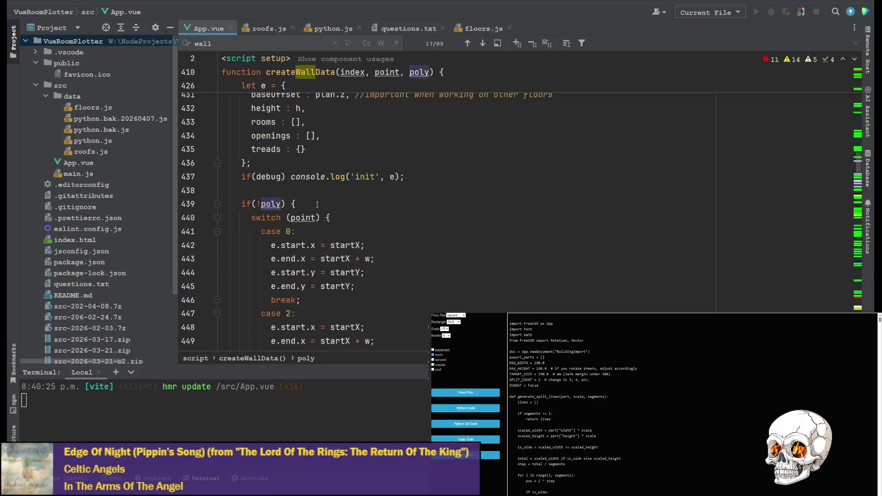
click(317, 204)
scroll(317, 204, down, 10)
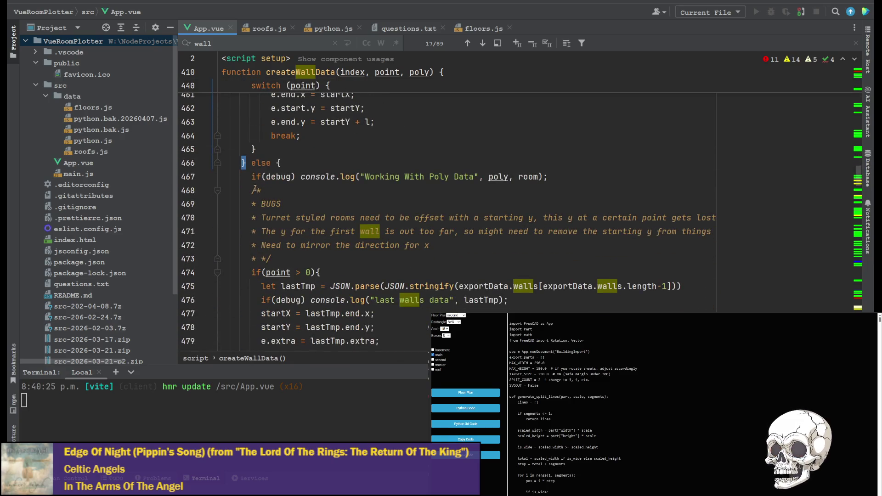
scroll(287, 255, up, 11)
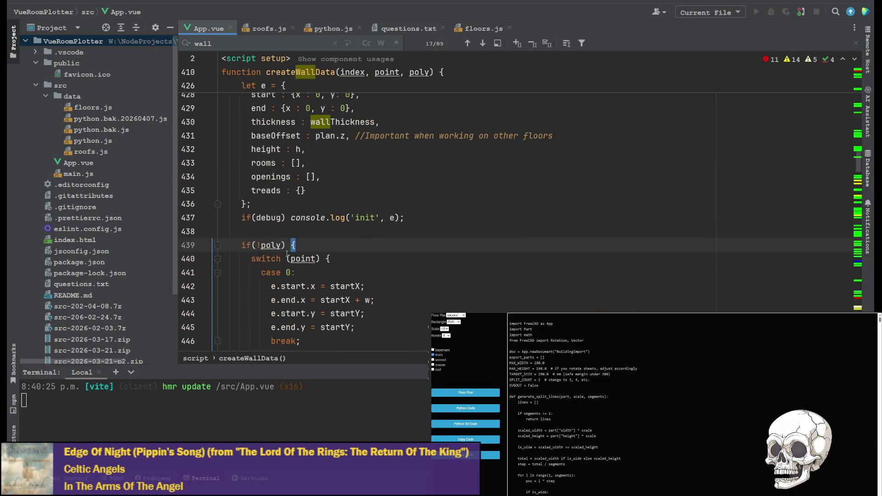
scroll(340, 227, down, 10)
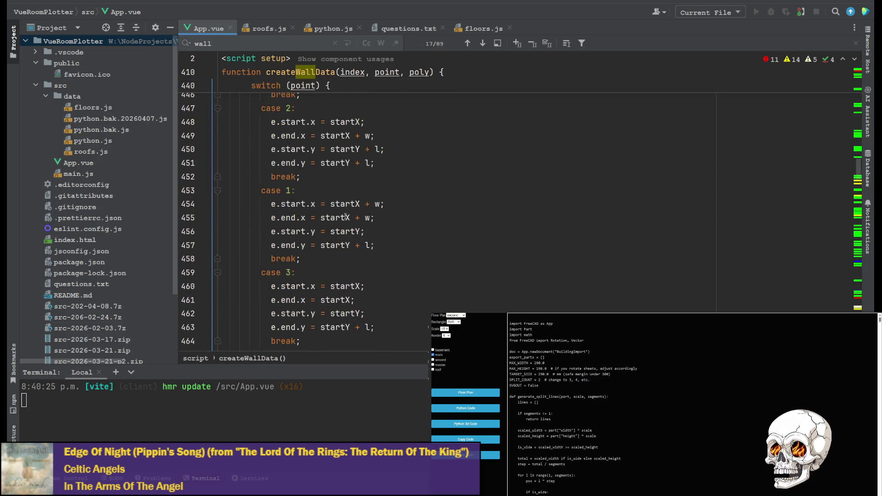
scroll(294, 220, down, 3)
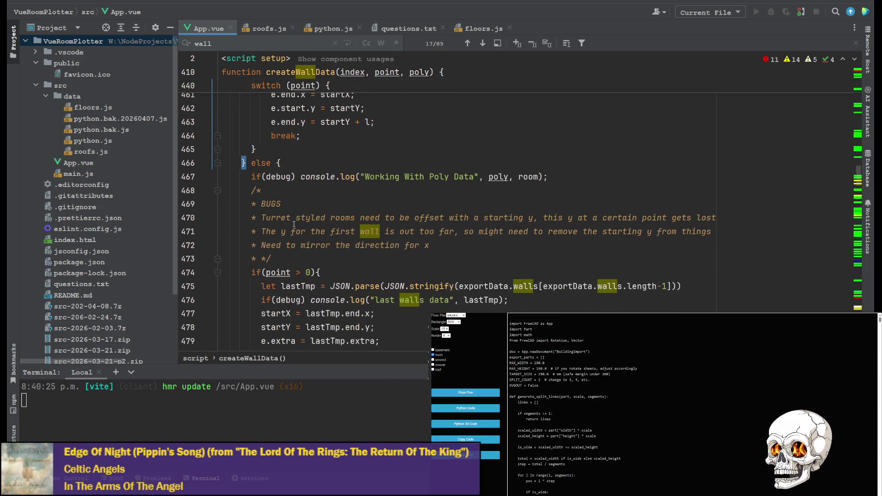
scroll(397, 193, down, 1)
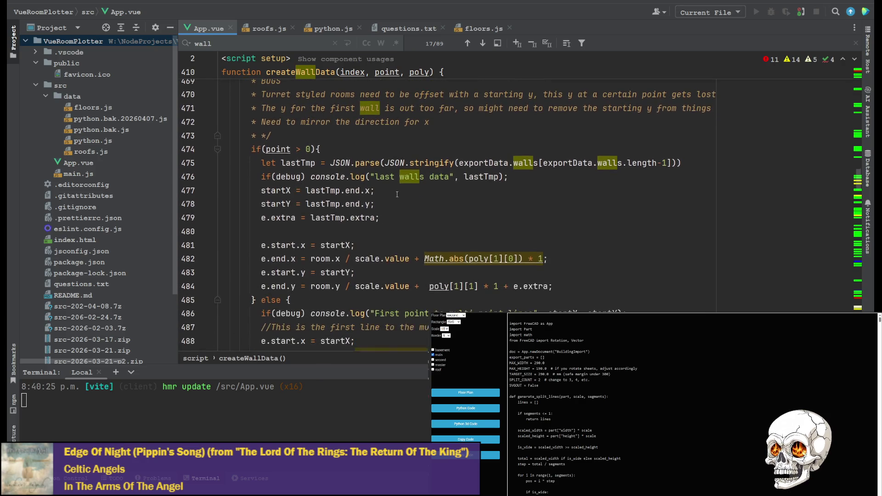
scroll(584, 192, up, 1)
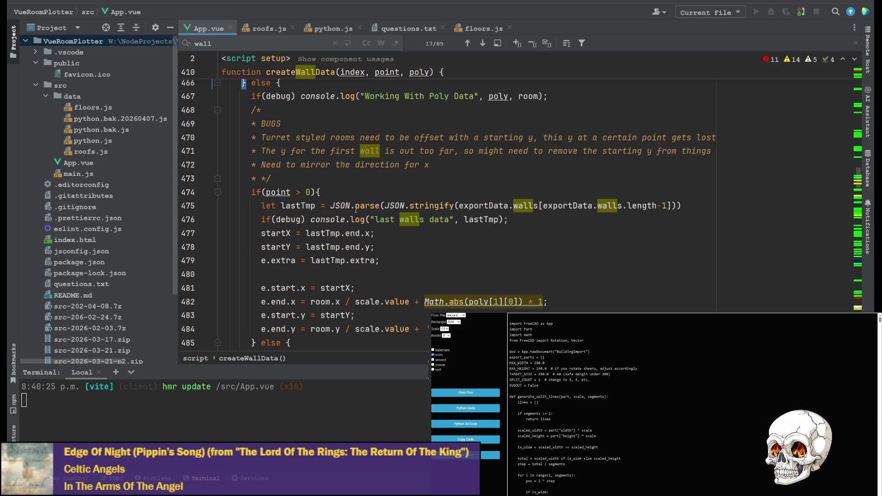
scroll(350, 219, down, 3)
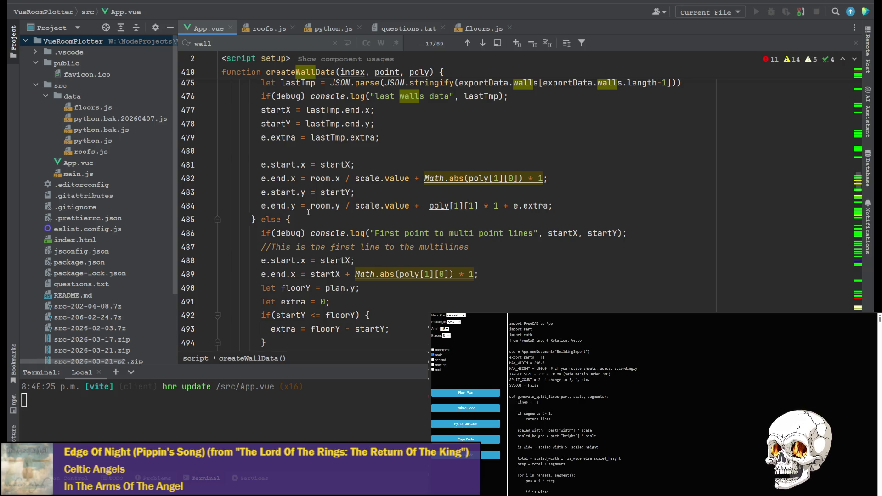
scroll(316, 176, up, 2)
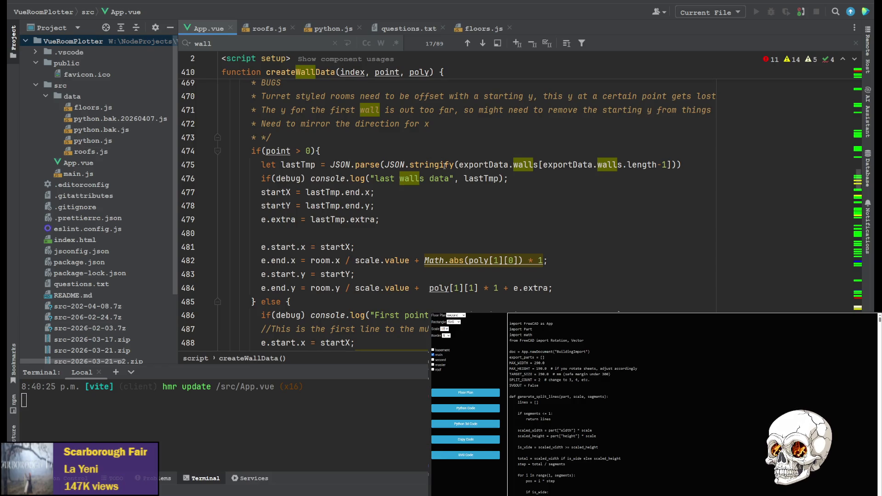
scroll(444, 166, down, 3)
scroll(293, 188, down, 2)
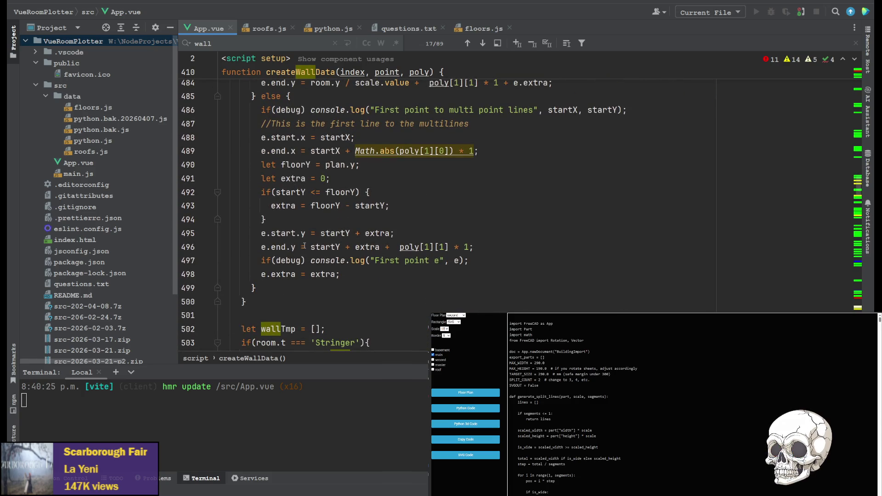
scroll(304, 236, down, 2)
scroll(303, 232, up, 1)
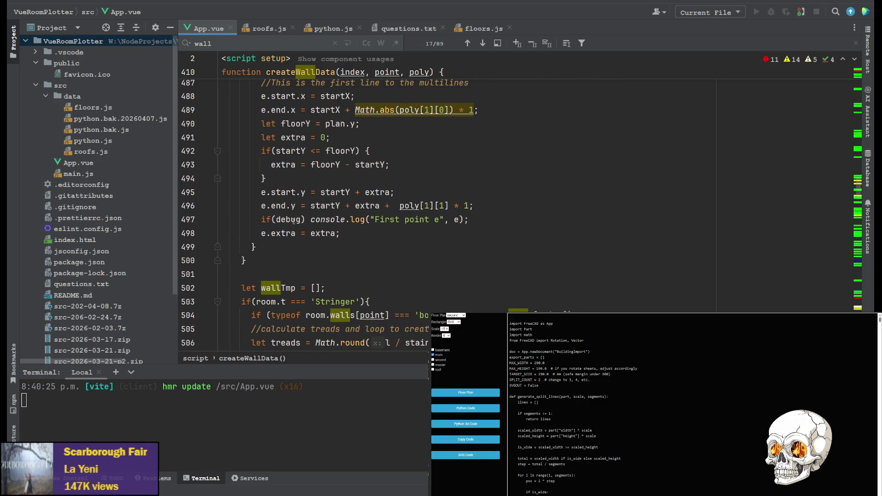
scroll(277, 249, up, 5)
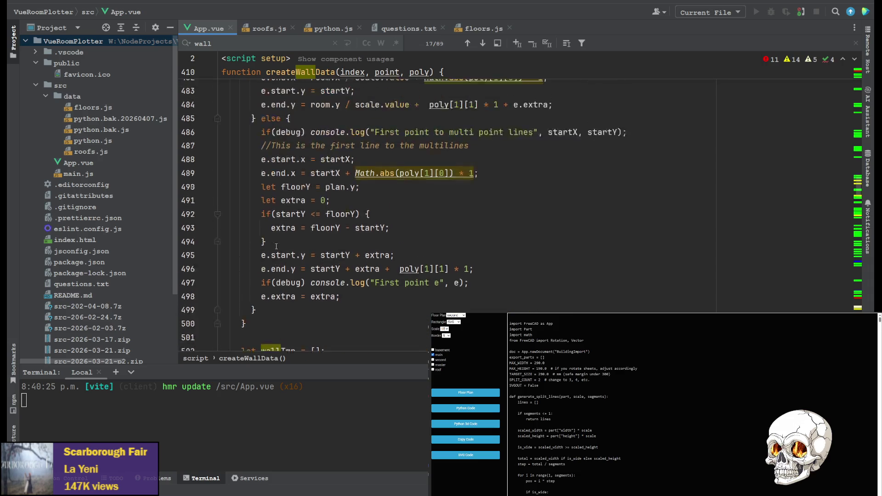
scroll(277, 242, up, 1)
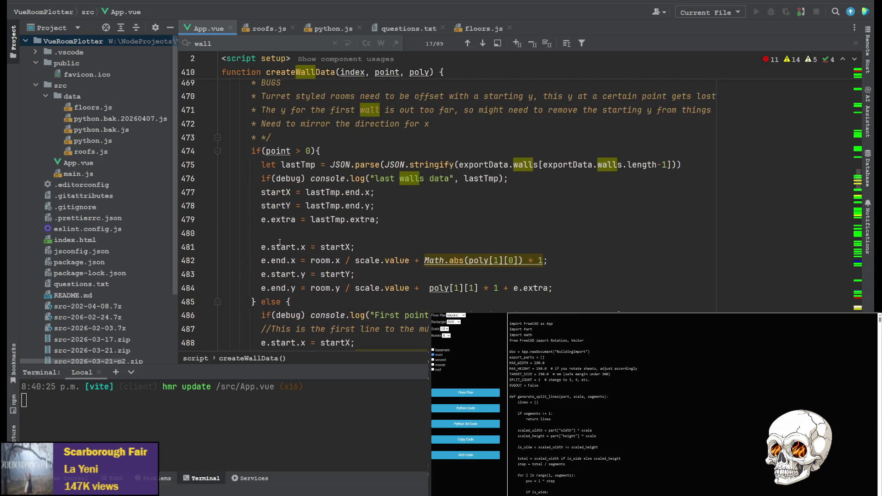
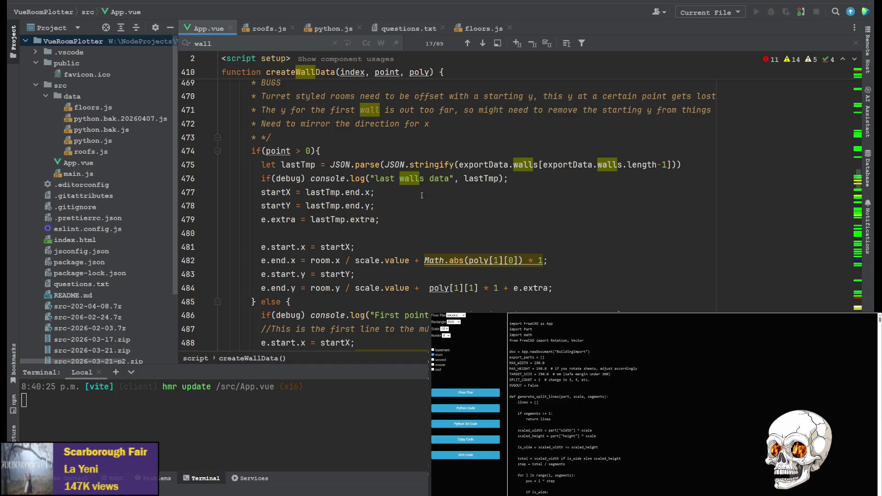
Inspect the line reading the last wall and highlight every use of lastTmp.
click(484, 165)
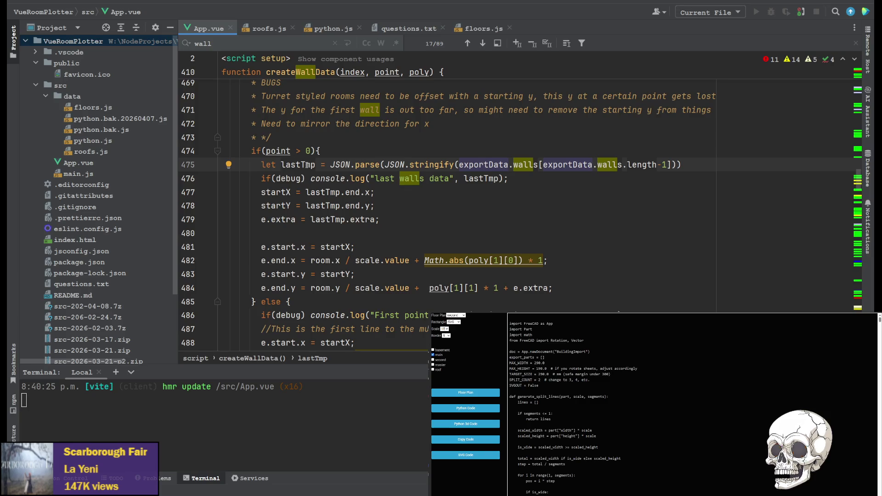
scroll(313, 205, down, 2)
scroll(409, 159, up, 2)
scroll(306, 297, down, 1)
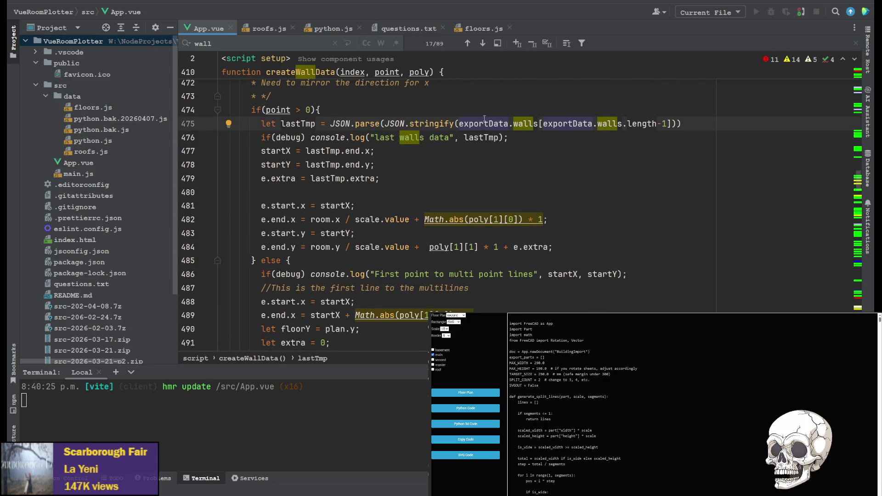
click(301, 124)
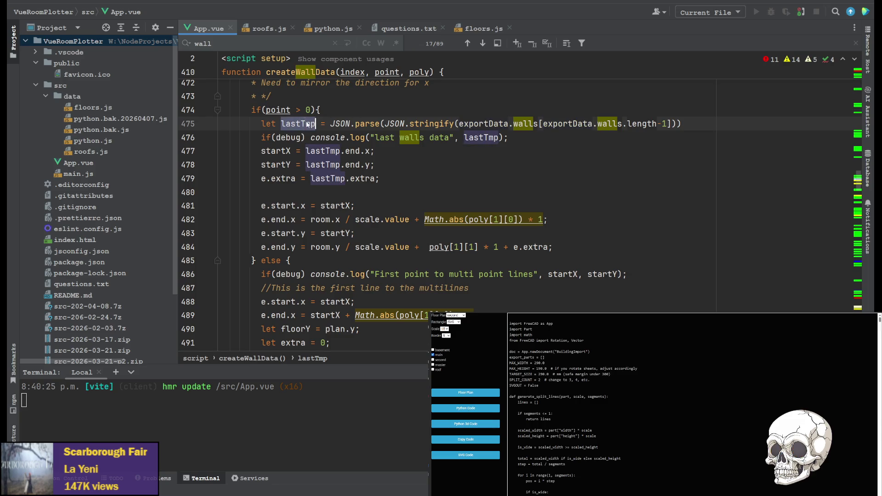
scroll(291, 125, up, 2)
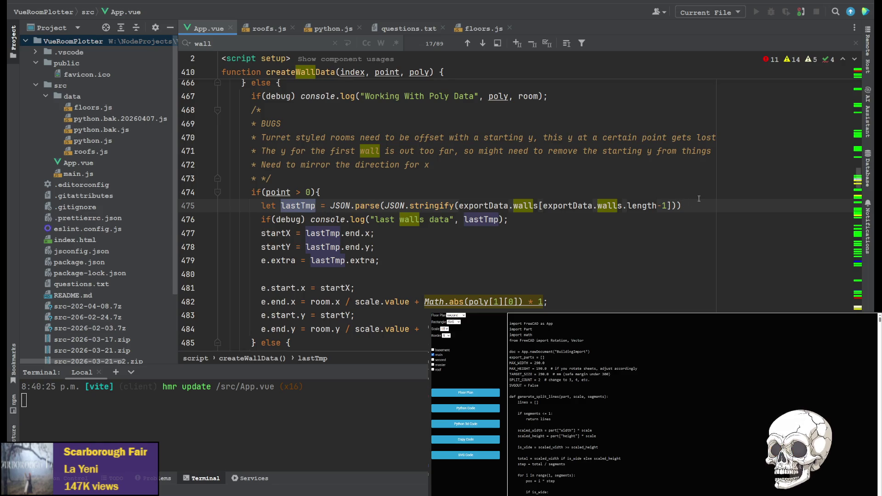
Add the comment '//check if last wall isn't to be rendered in the end, and unset it' below line 475.
key(End)
key(Return)
text(//)
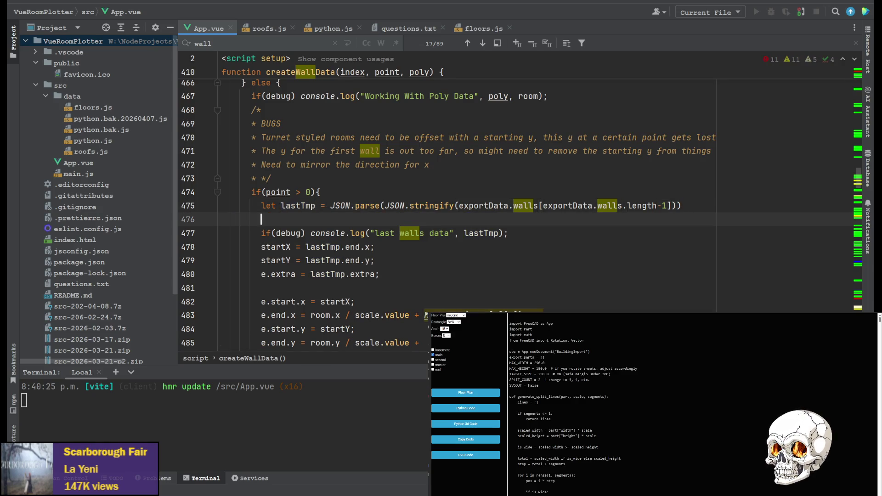
text(check if )
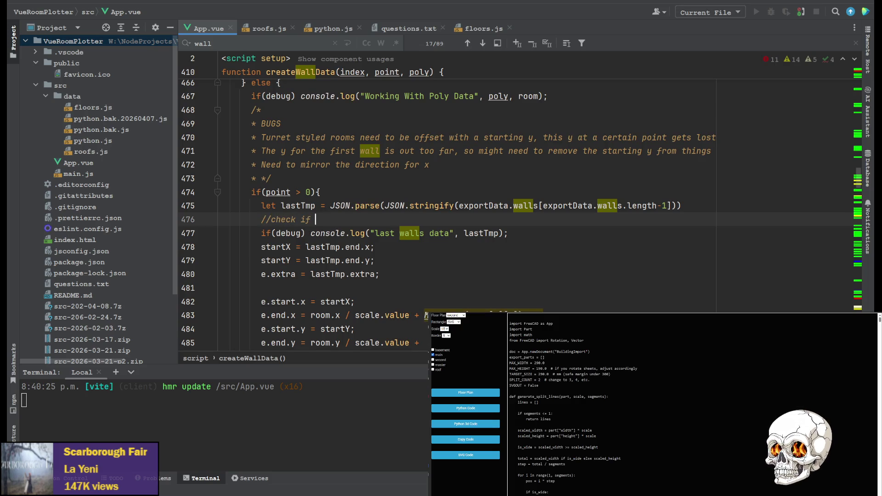
text(last wa)
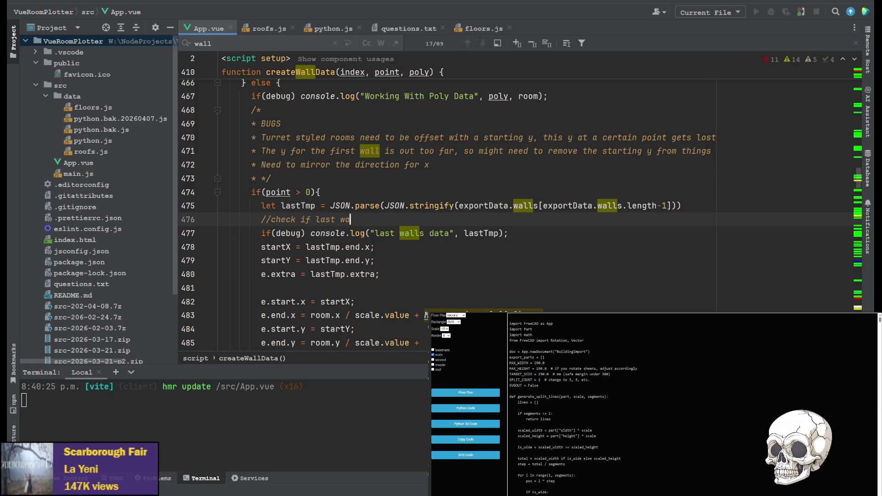
text(ll isn't to be)
text( re)
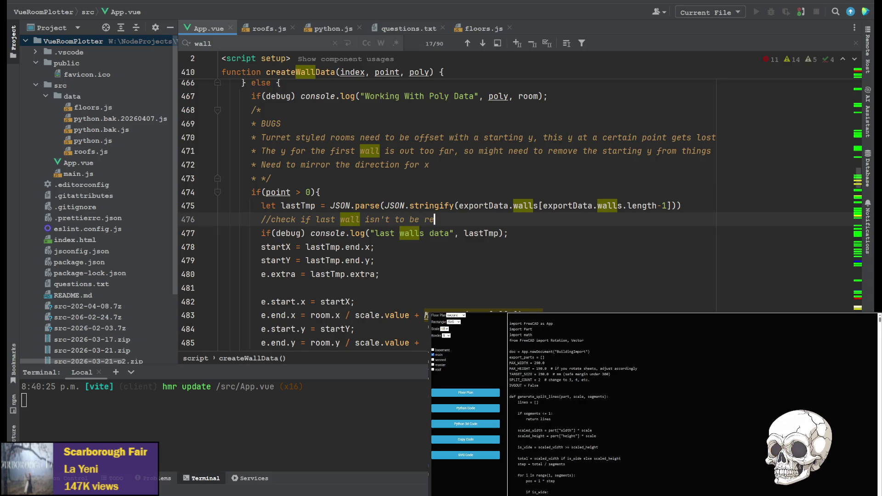
text(nded in the)
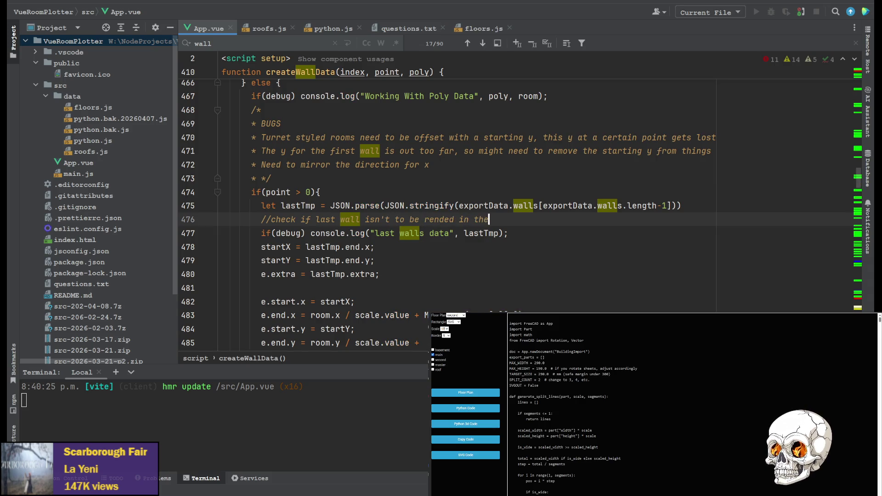
key(Left)
key(Left)
key(Left)
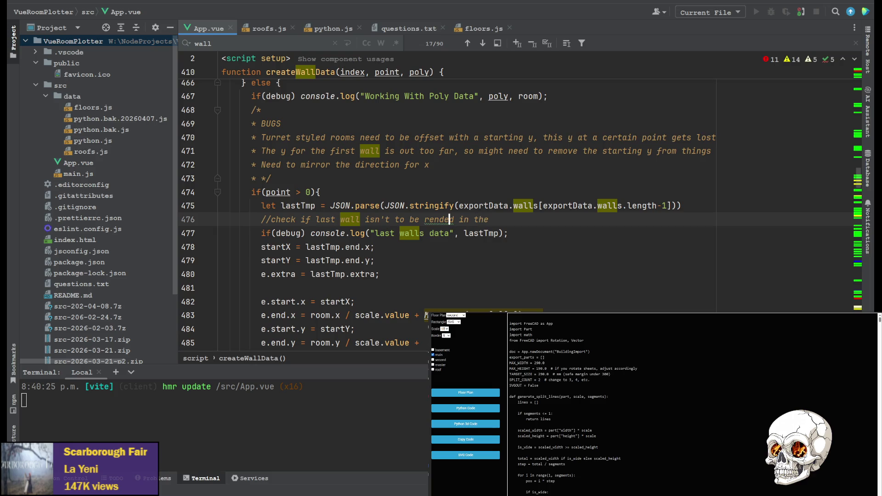
text(er)
key(Right)
key(Right)
key(Right)
key(Right)
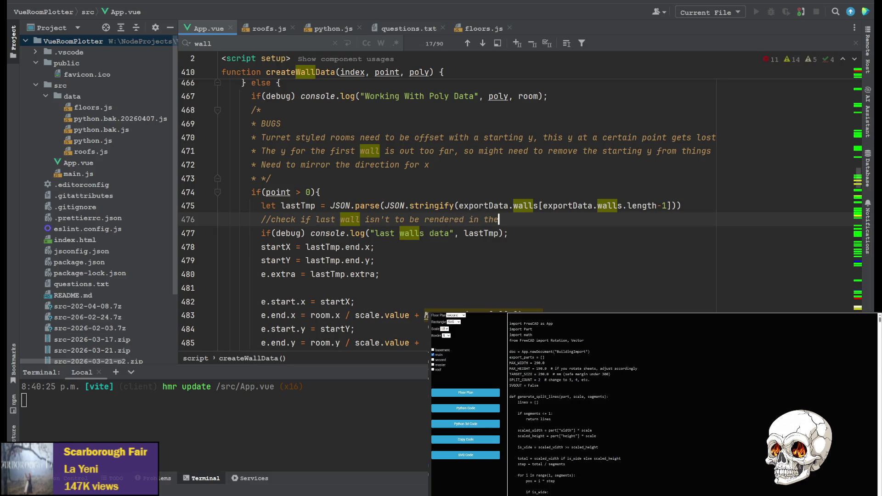
text(end)
text(, and )
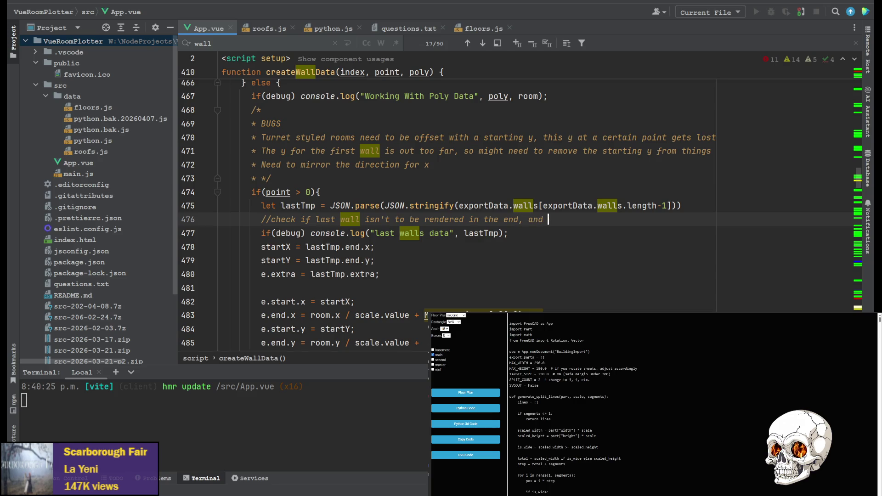
text(unset it)
key(Return)
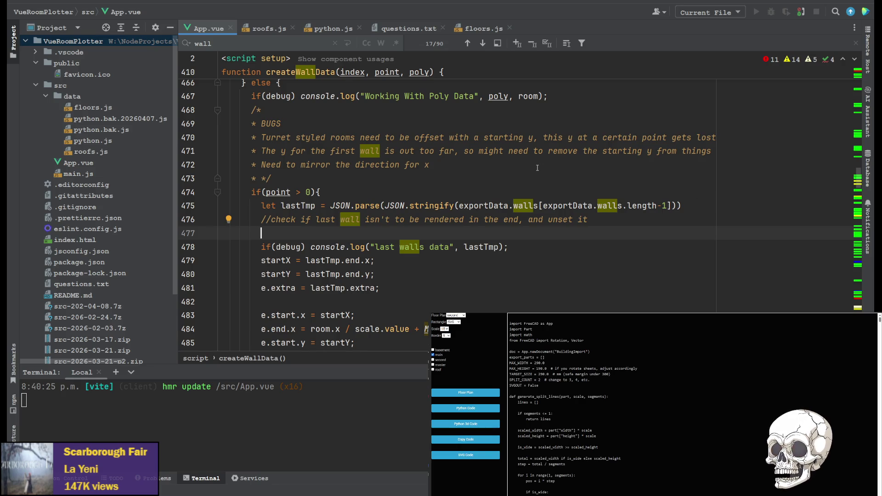
scroll(566, 207, up, 1)
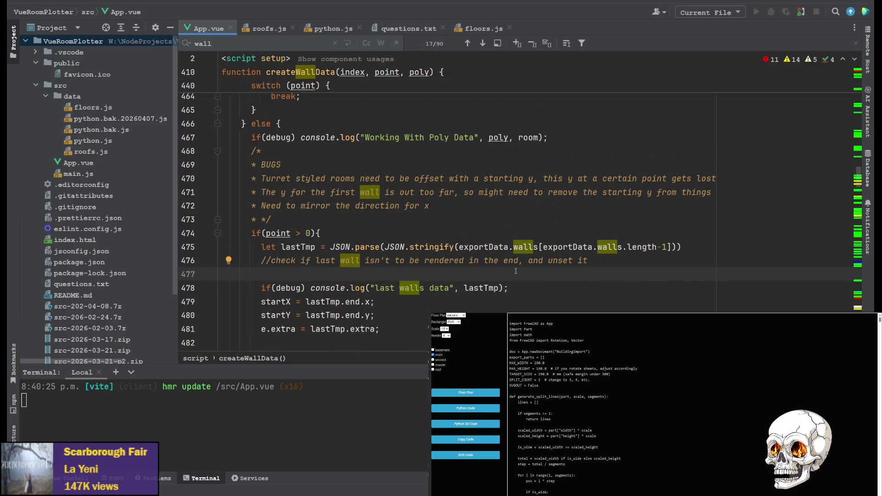
scroll(475, 246, up, 3)
scroll(475, 246, up, 15)
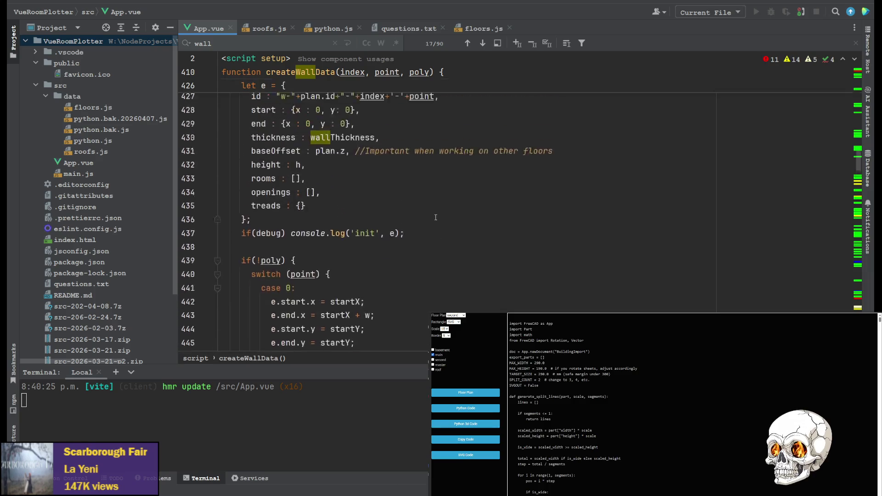
scroll(426, 217, up, 2)
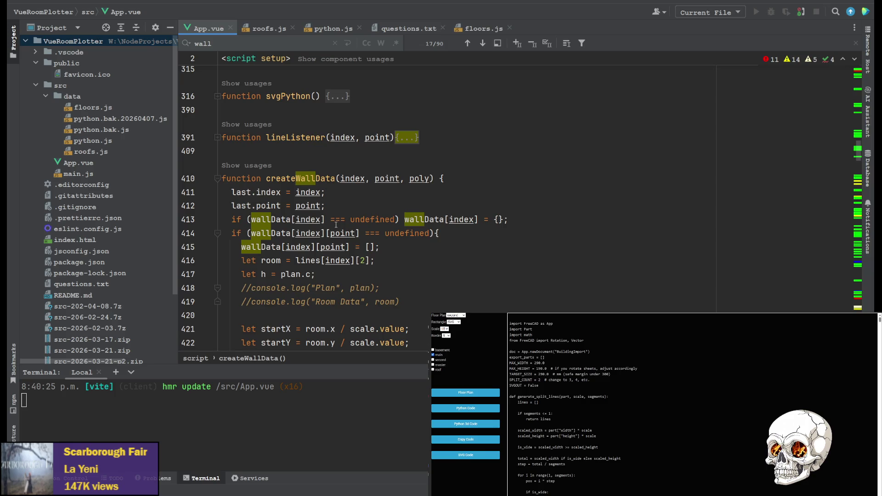
scroll(341, 197, up, 15)
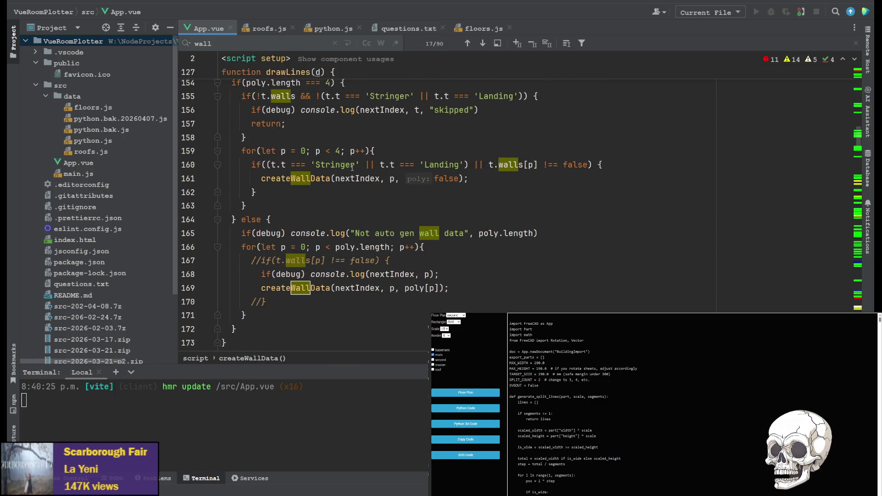
click(360, 288)
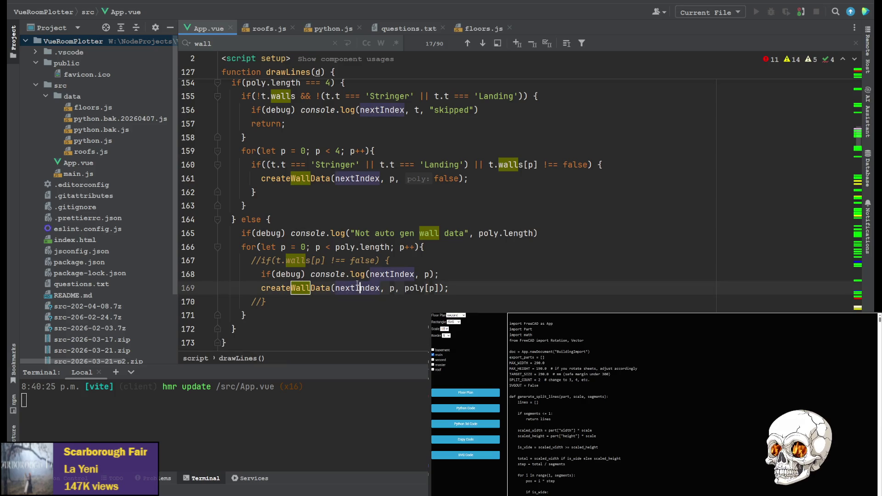
double_click(358, 288)
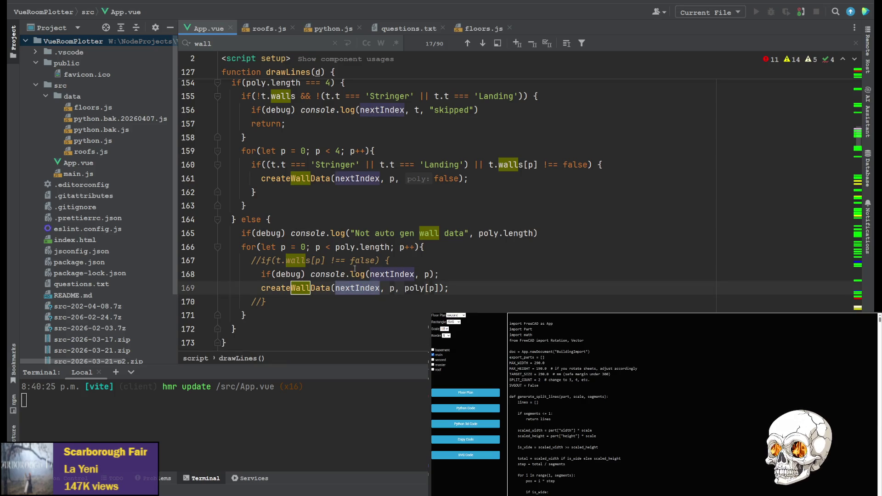
double_click(342, 246)
scroll(273, 148, up, 2)
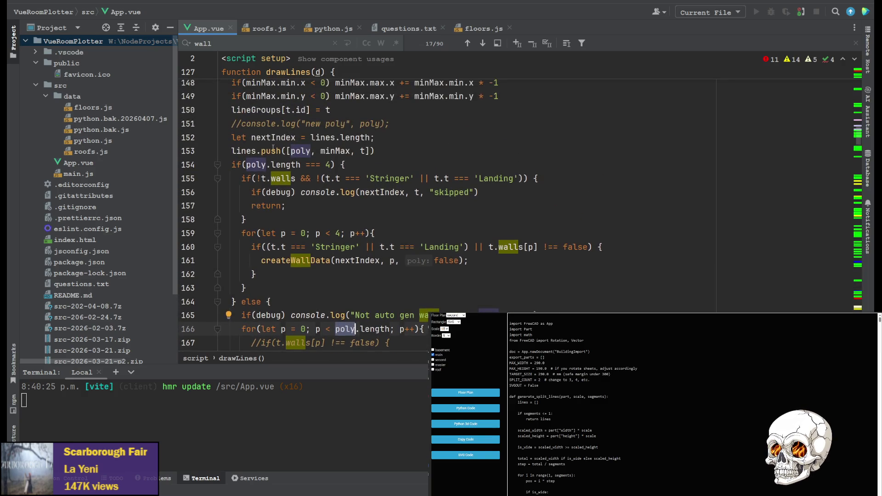
scroll(273, 149, up, 6)
scroll(288, 220, down, 9)
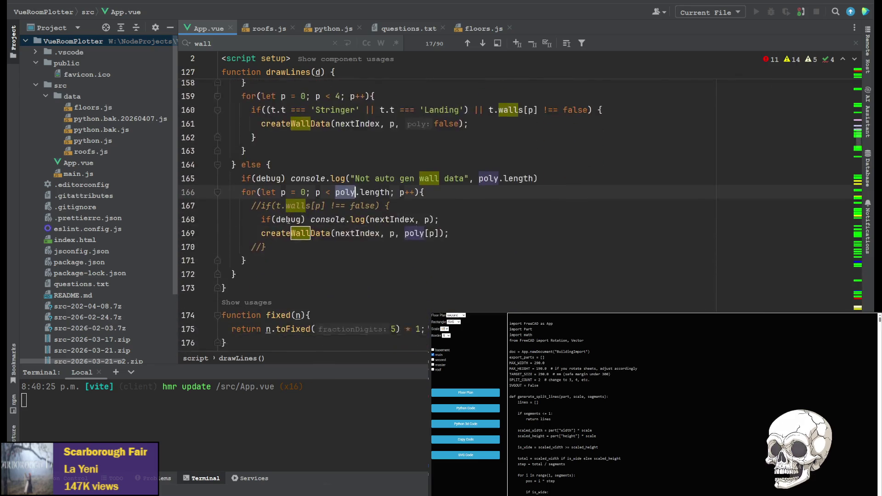
scroll(288, 220, up, 1)
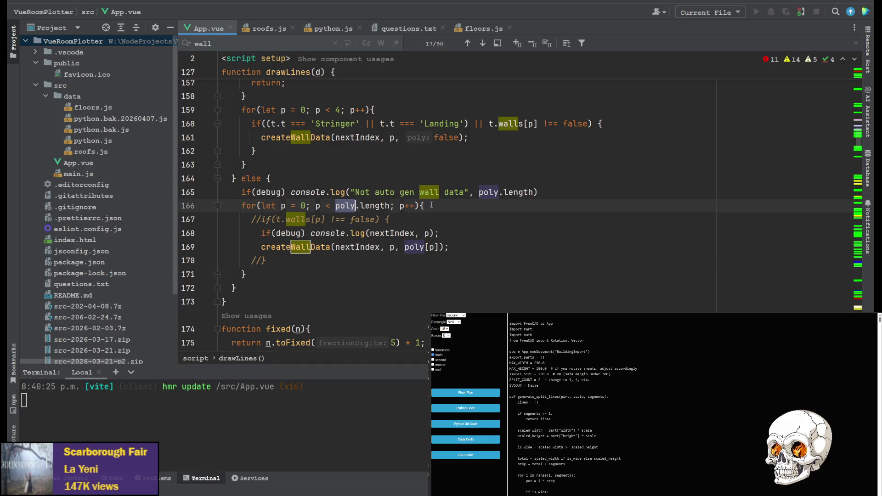
scroll(382, 240, up, 5)
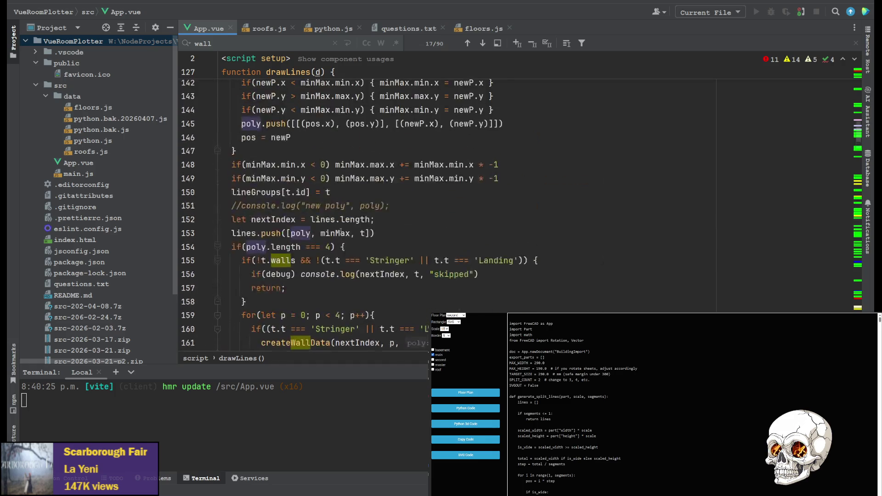
scroll(271, 240, up, 10)
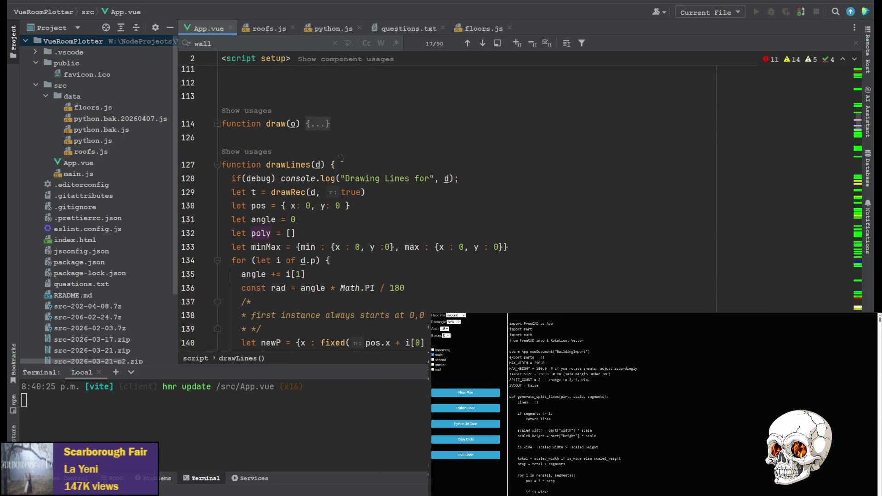
click(303, 164)
scroll(312, 178, up, 5)
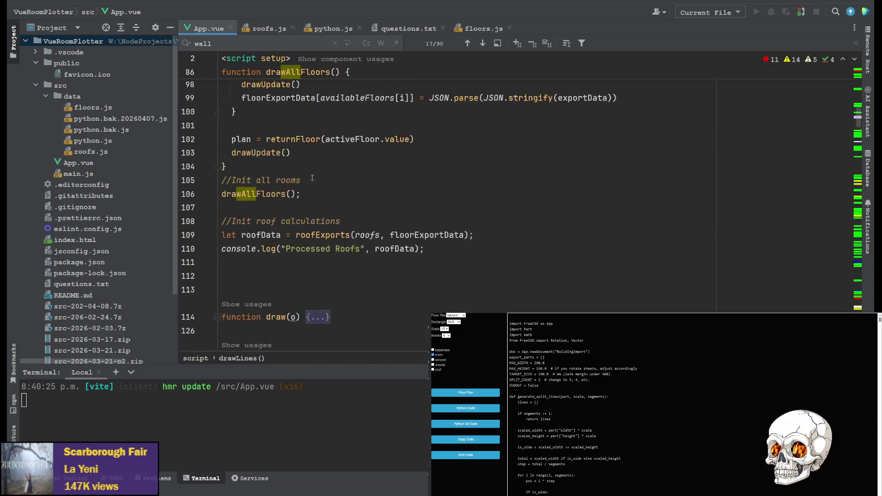
scroll(312, 178, up, 5)
scroll(313, 214, down, 3)
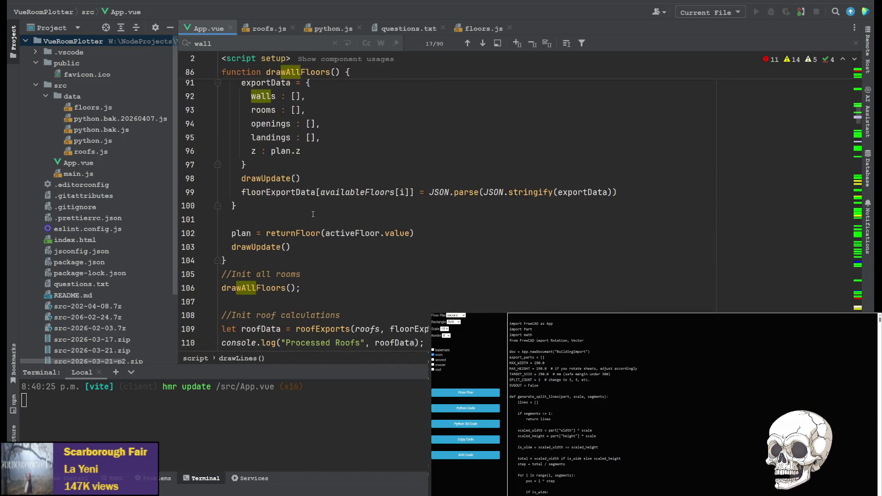
scroll(313, 214, up, 20)
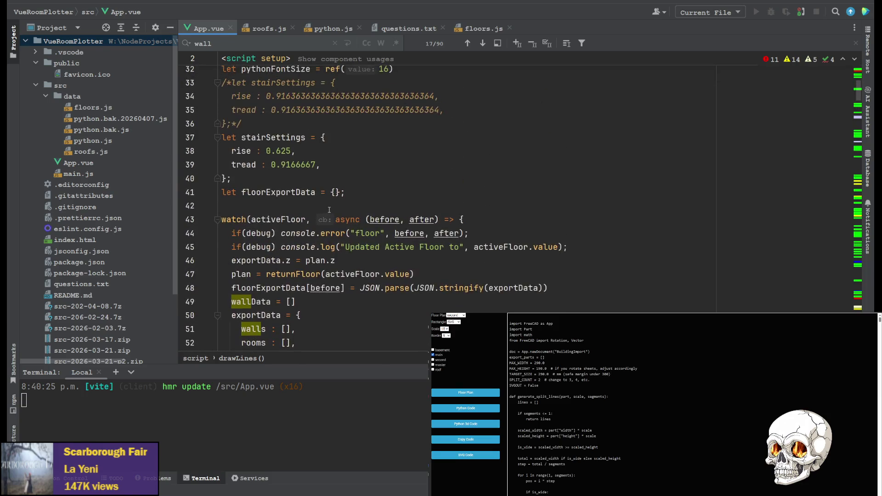
scroll(329, 209, down, 15)
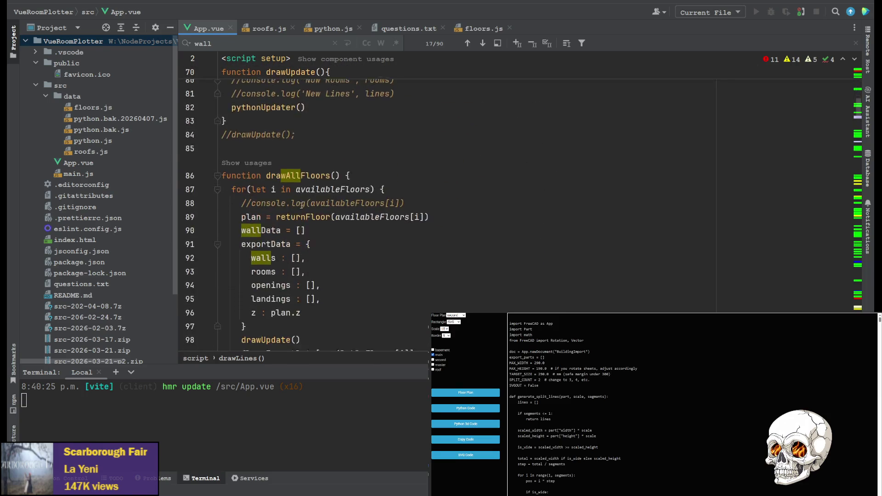
scroll(302, 204, down, 7)
scroll(298, 255, down, 1)
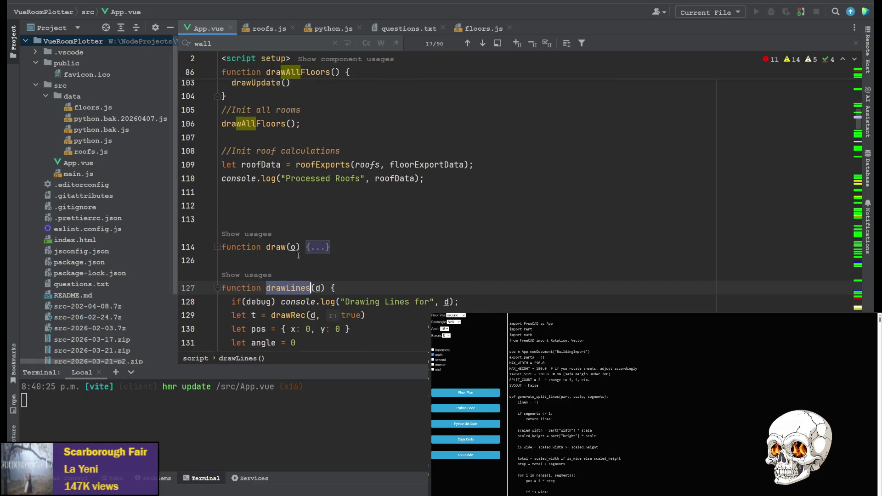
Search App.vue for drawLines and review the code around its earlier call.
double_click(289, 292)
key(ctrl+f)
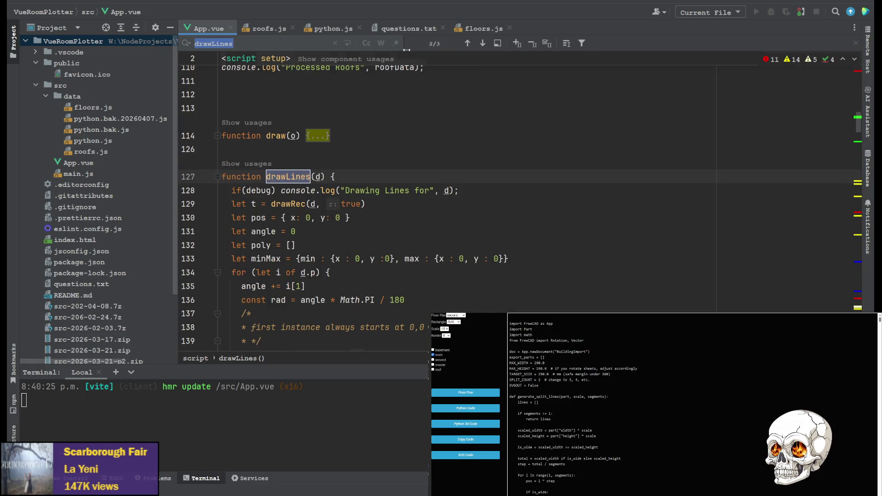
click(468, 44)
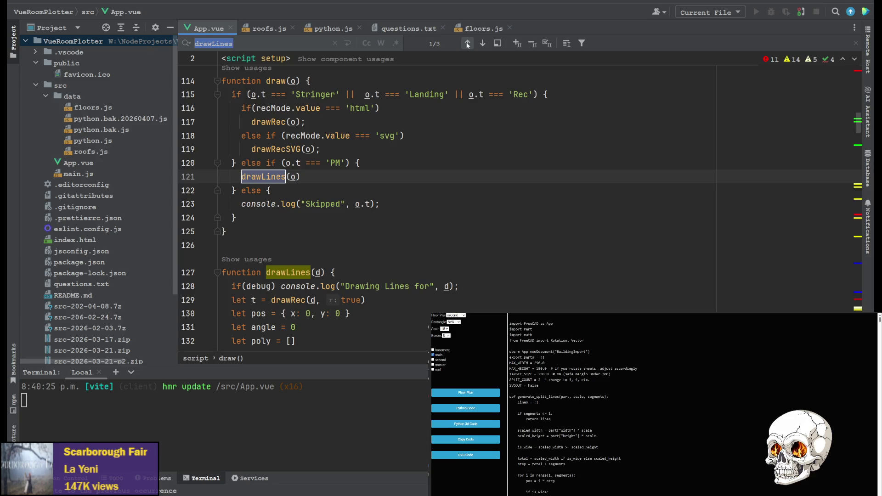
scroll(384, 158, up, 2)
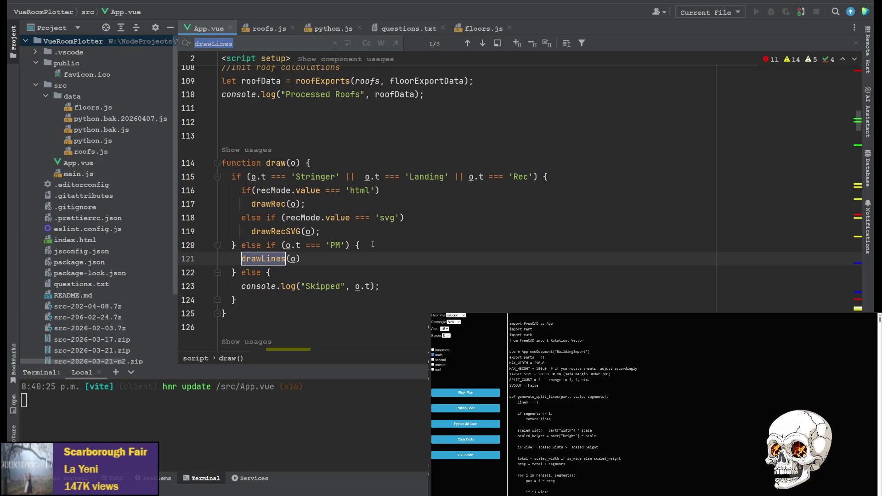
scroll(374, 237, down, 5)
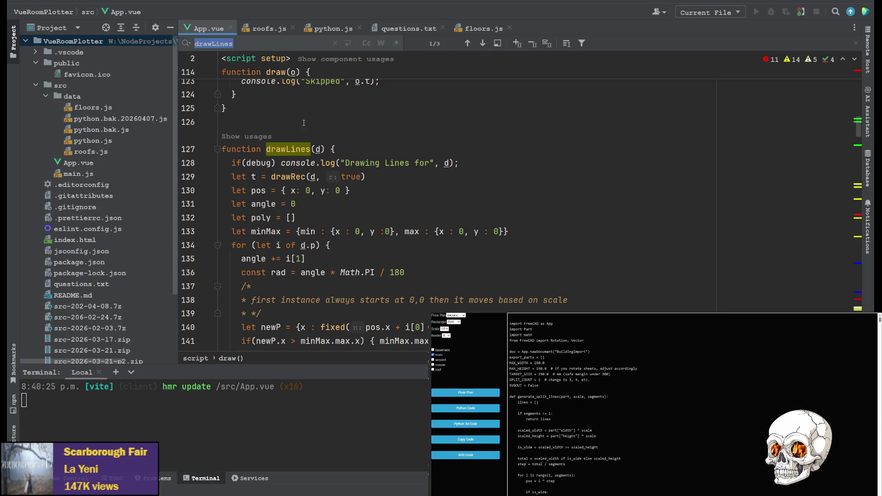
scroll(313, 145, down, 2)
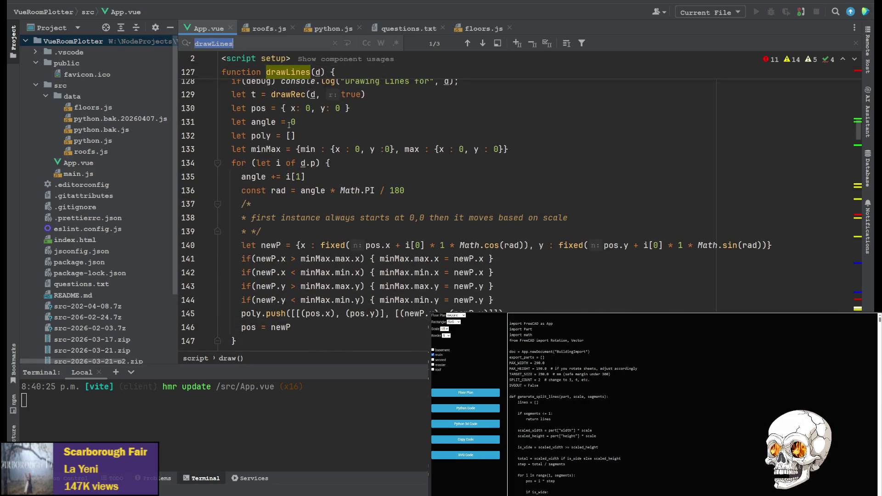
scroll(313, 164, up, 3)
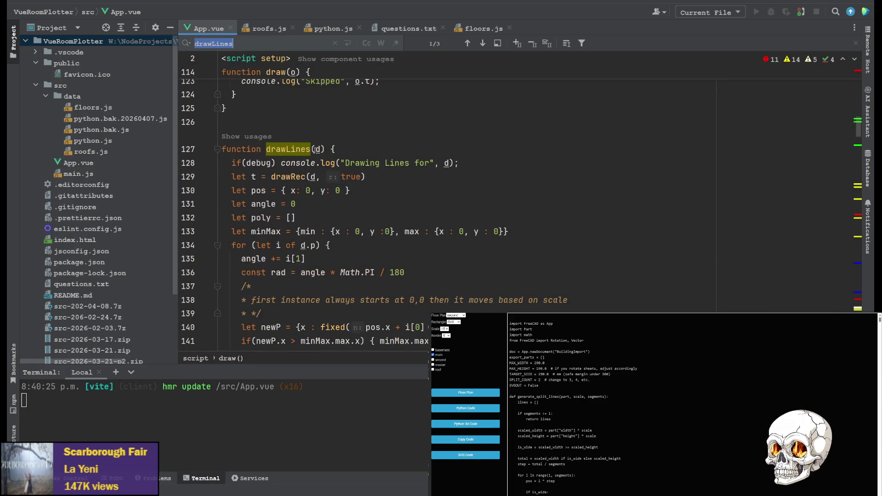
scroll(313, 164, up, 3)
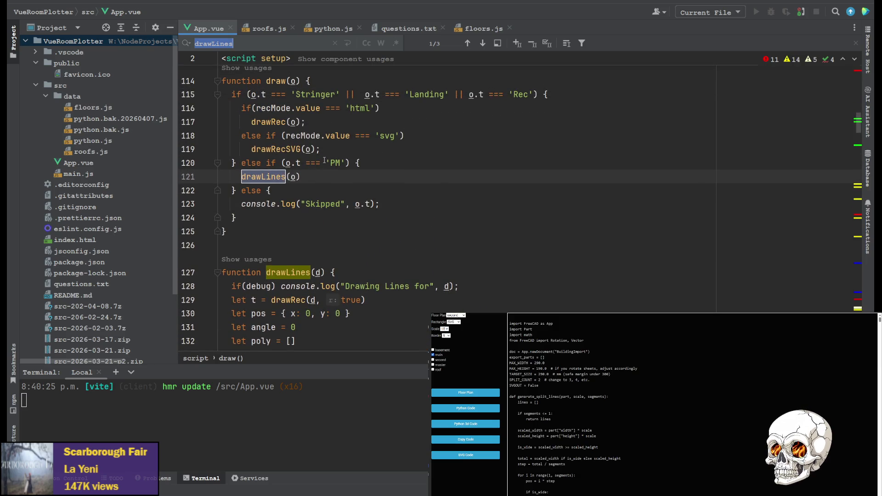
scroll(325, 159, up, 1)
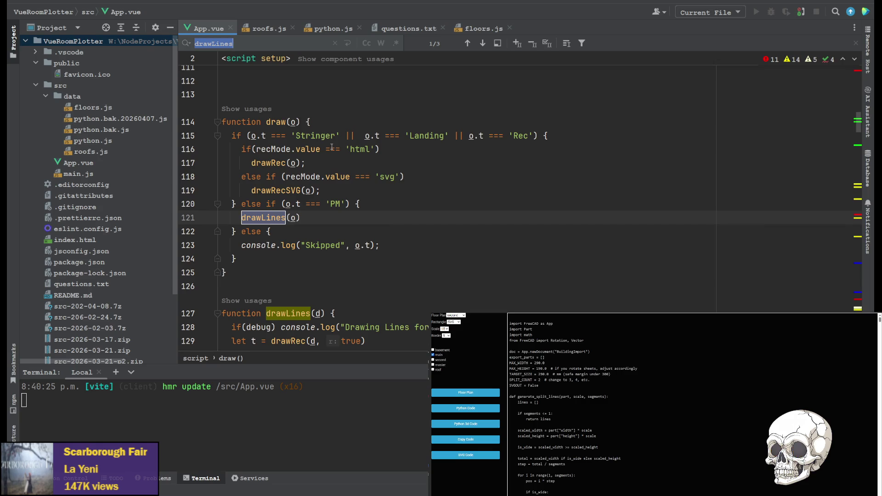
scroll(331, 146, down, 2)
scroll(304, 205, up, 3)
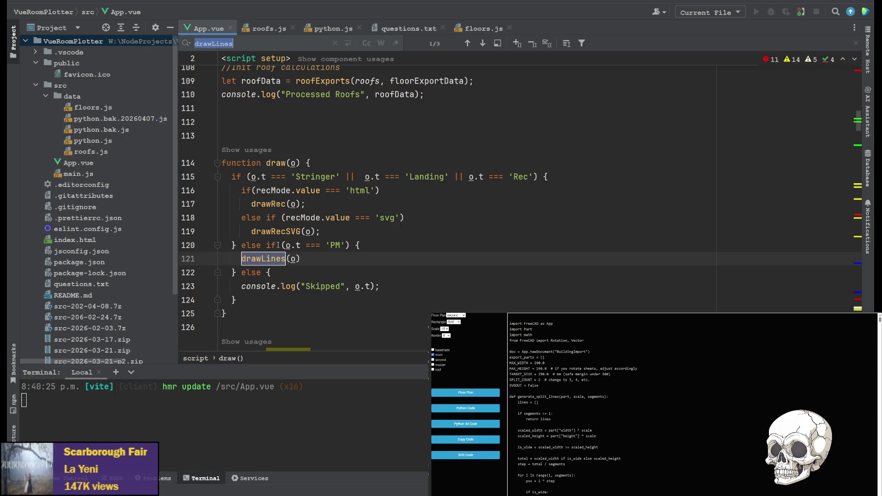
scroll(278, 244, up, 5)
scroll(279, 220, down, 4)
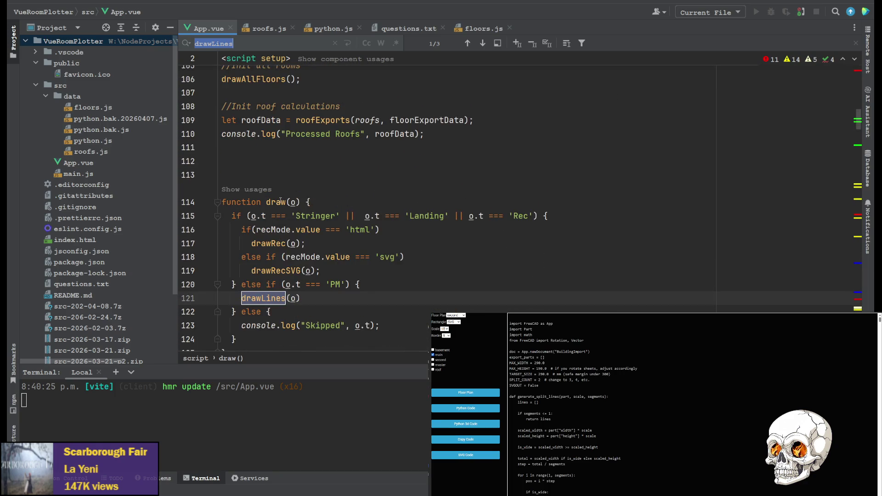
Highlight the usages of the draw function and scroll through draw().
click(276, 202)
scroll(264, 197, up, 1)
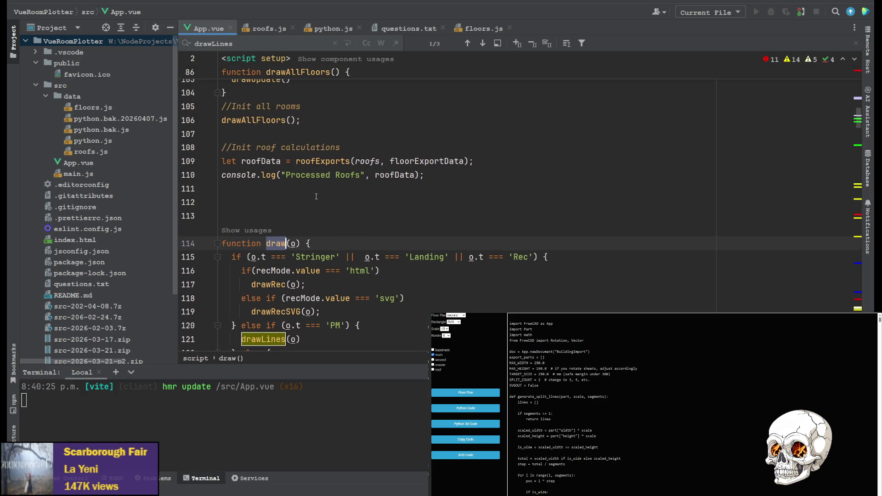
scroll(325, 183, up, 4)
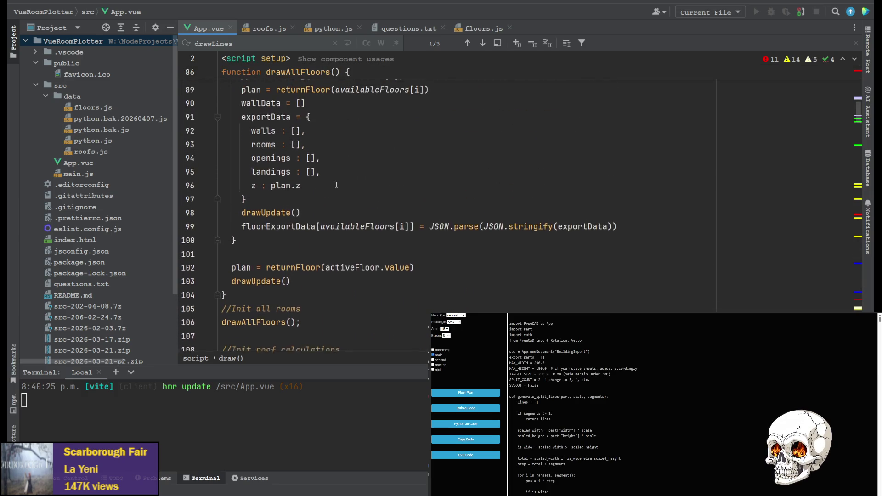
scroll(330, 195, down, 5)
scroll(331, 195, down, 3)
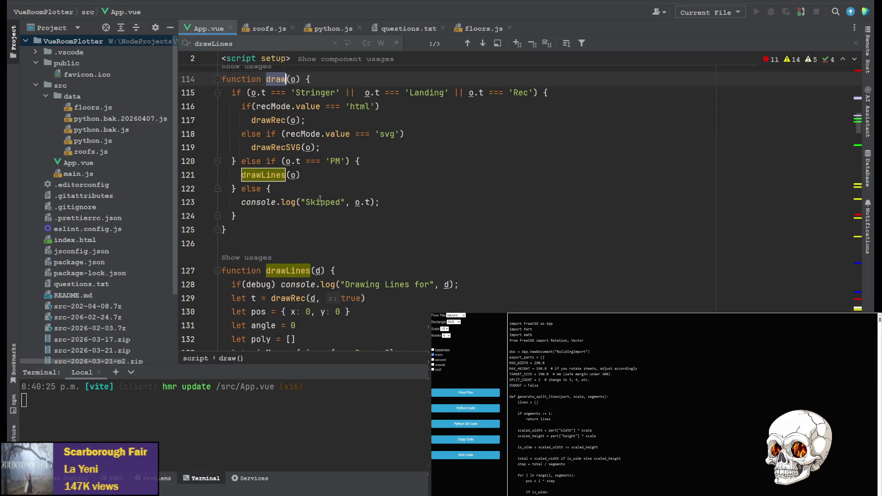
scroll(313, 193, down, 7)
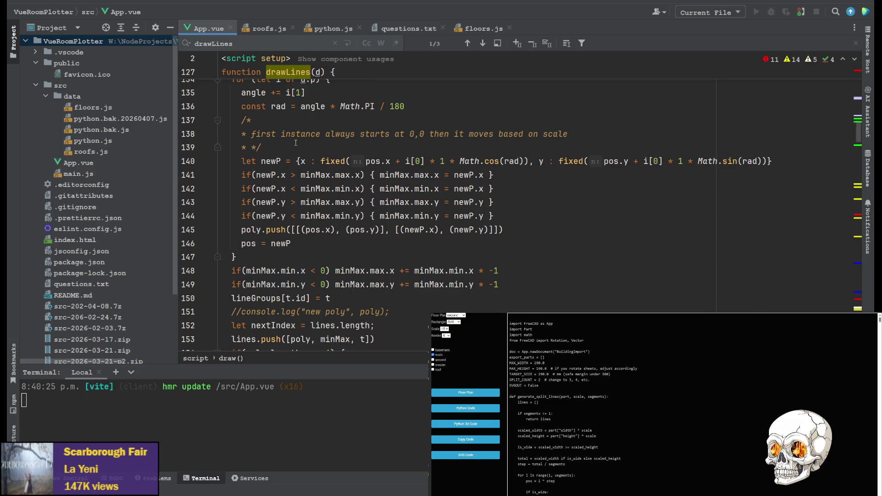
scroll(279, 184, down, 6)
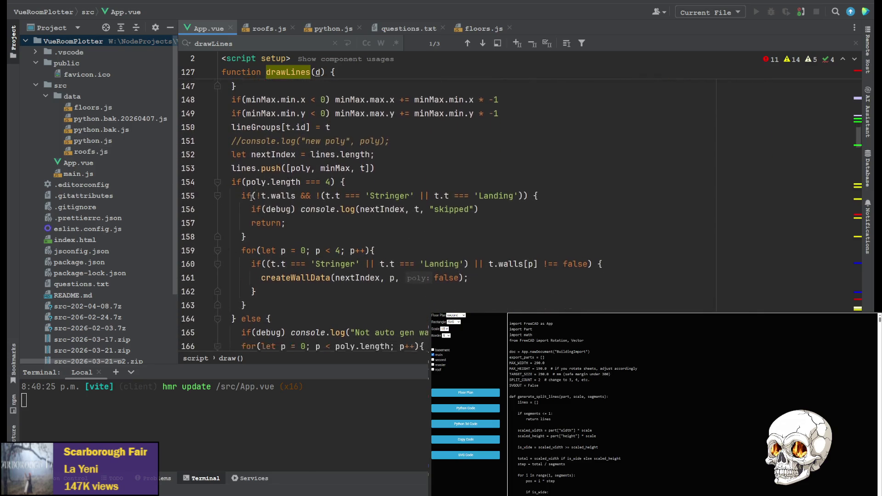
scroll(252, 194, up, 1)
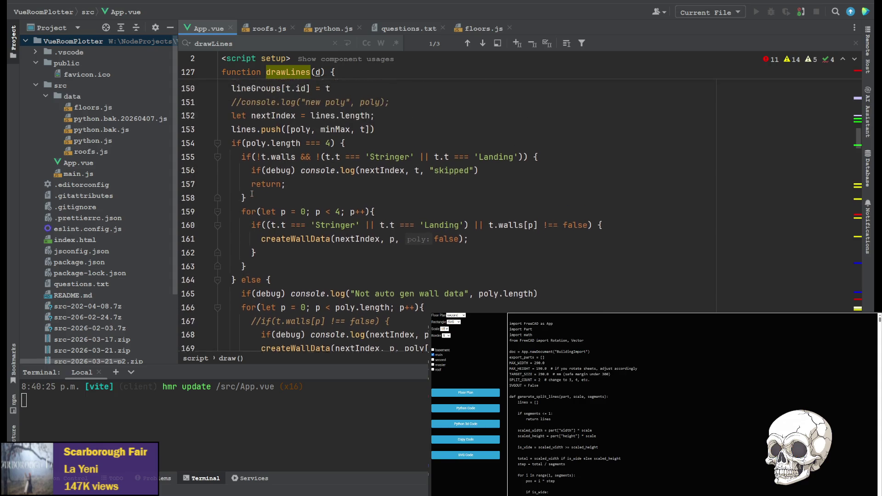
scroll(275, 207, down, 3)
scroll(293, 221, up, 1)
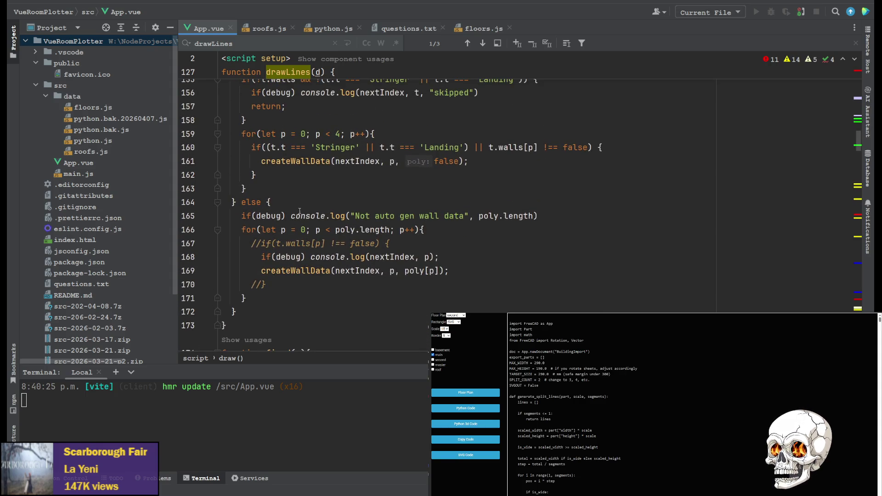
Jump from the createWallData call in drawLines to its definition.
click(351, 271)
click(295, 270)
scroll(296, 264, down, 15)
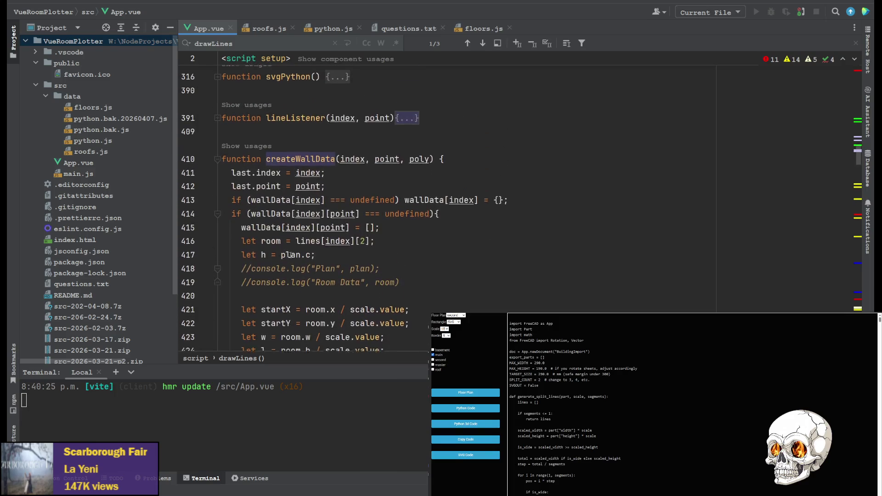
click(346, 161)
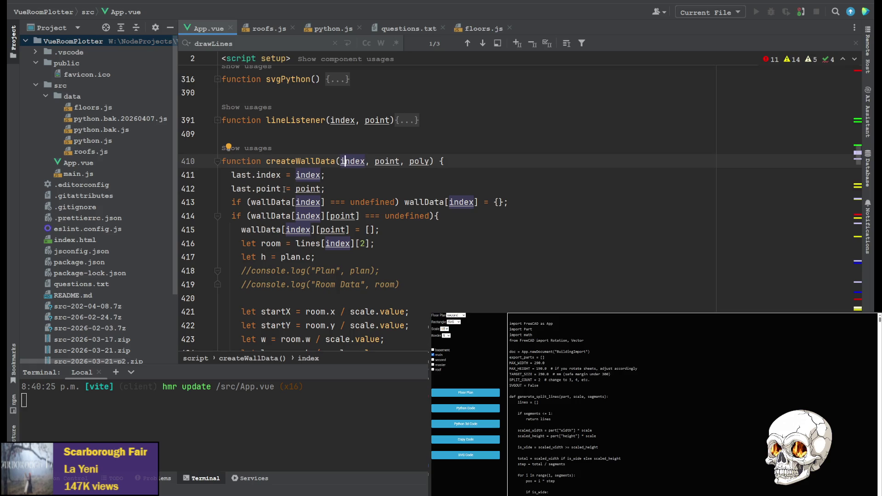
scroll(283, 188, down, 5)
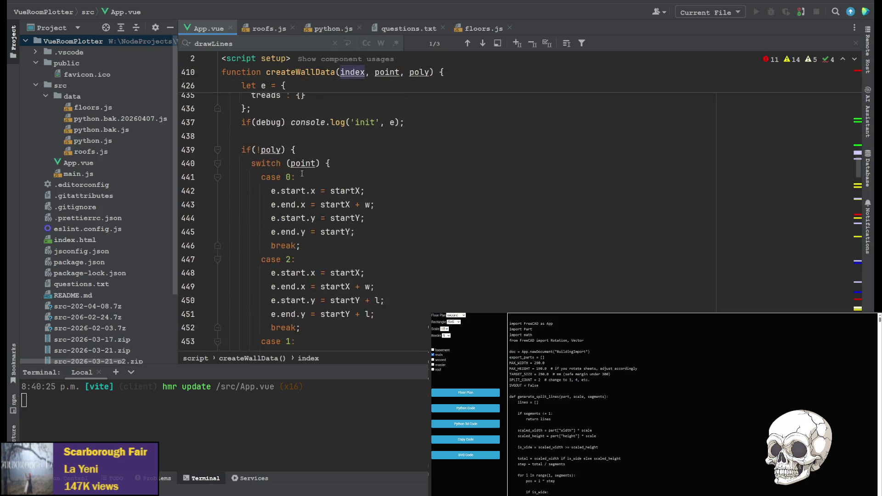
scroll(405, 197, down, 10)
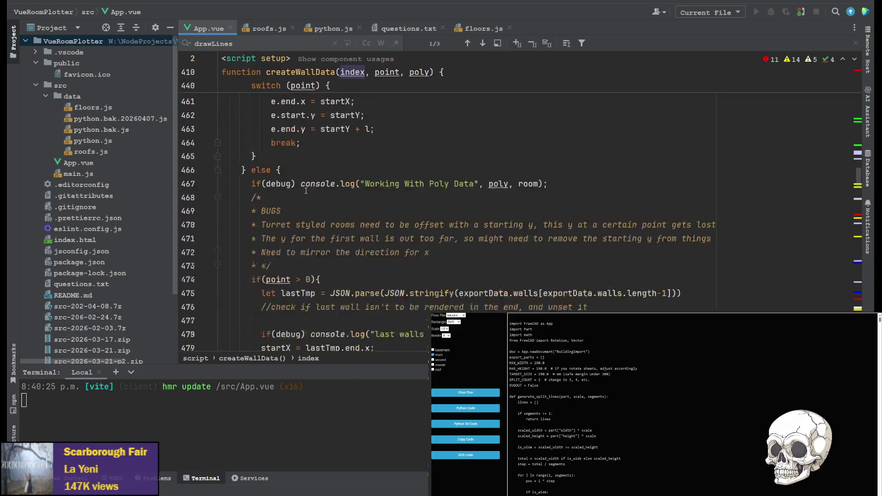
scroll(300, 182, down, 9)
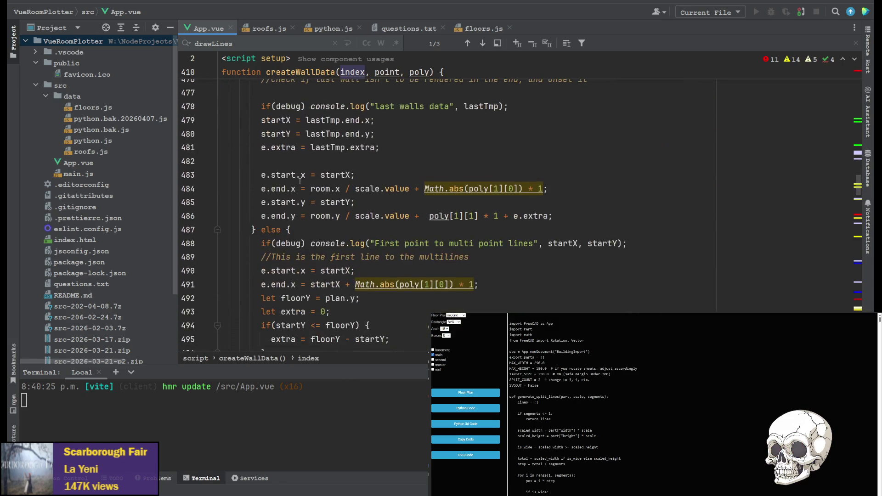
scroll(282, 181, down, 2)
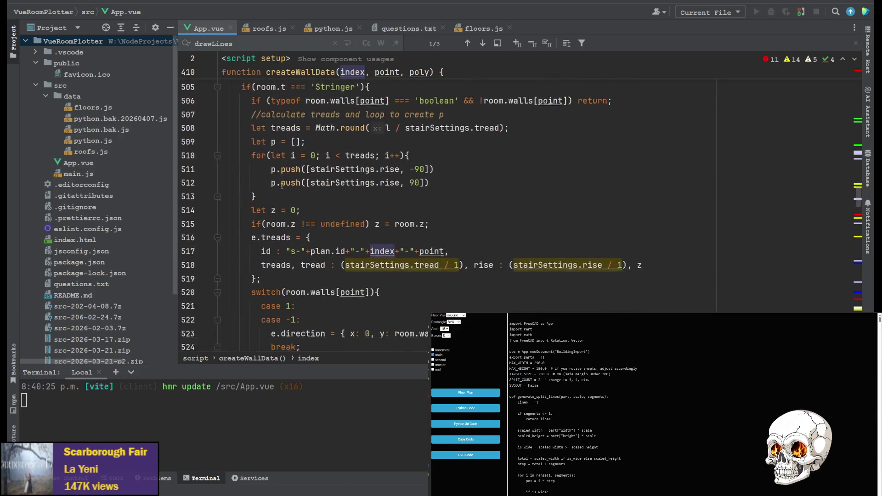
scroll(285, 180, down, 4)
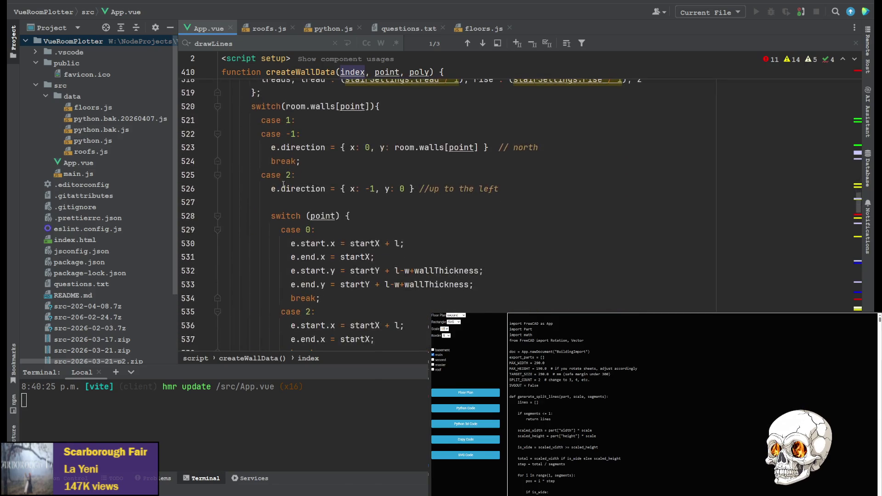
scroll(276, 198, up, 3)
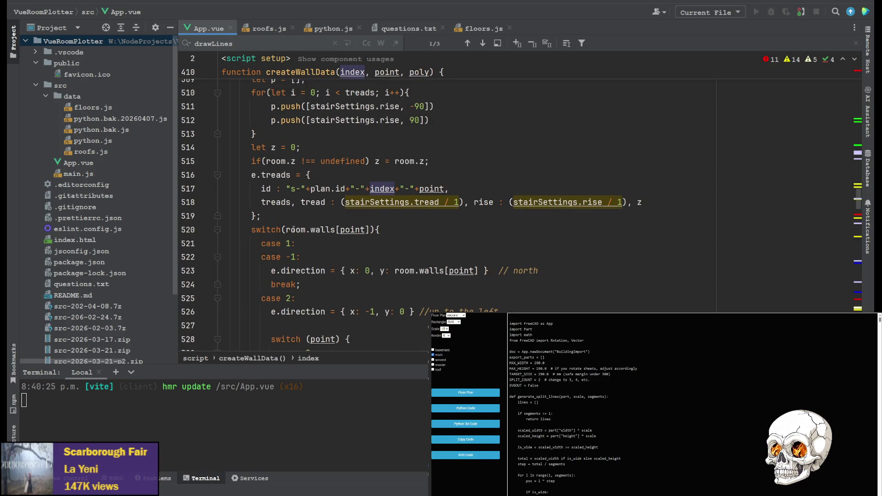
click(293, 230)
click(336, 230)
scroll(281, 218, up, 1)
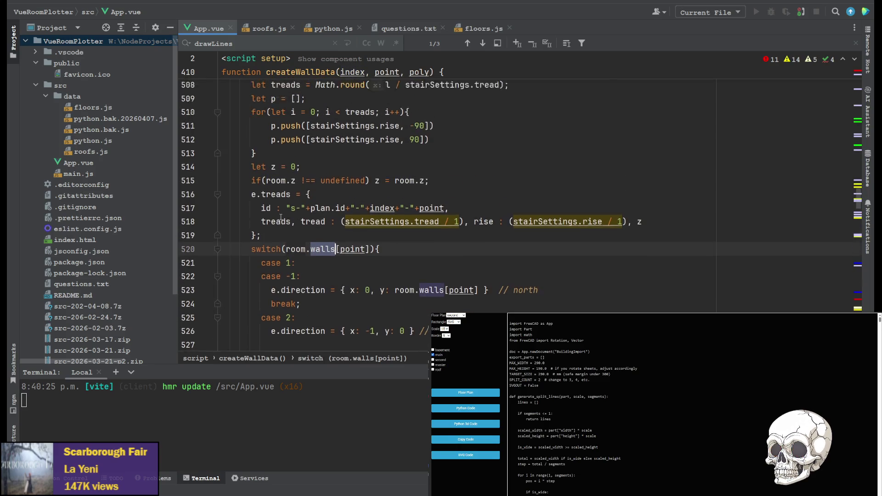
scroll(281, 218, up, 5)
scroll(284, 242, down, 3)
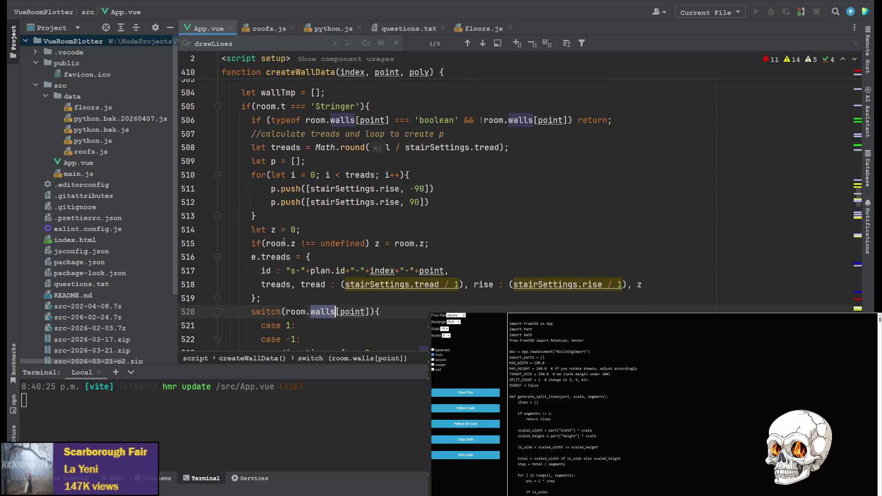
click(295, 312)
scroll(324, 221, up, 4)
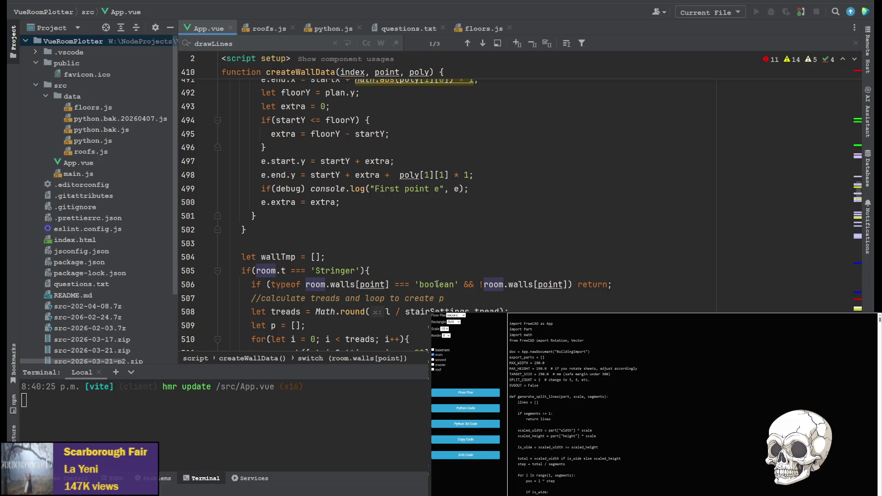
scroll(438, 281, down, 1)
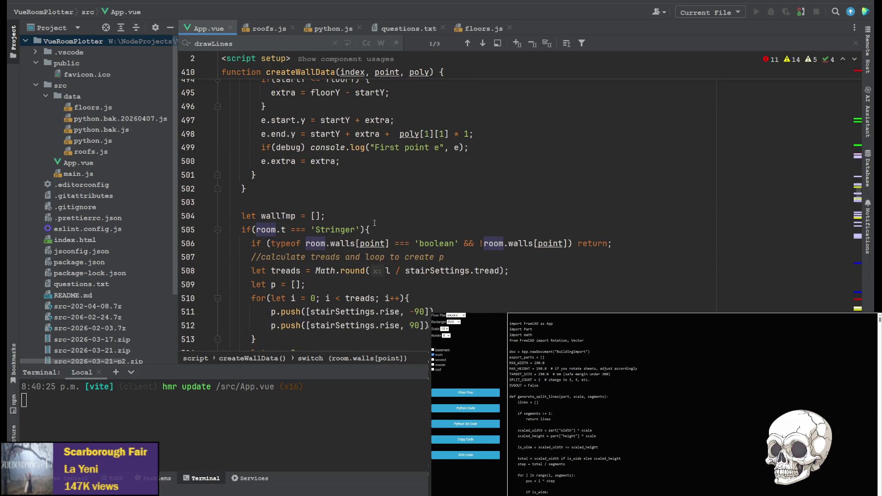
scroll(358, 225, up, 2)
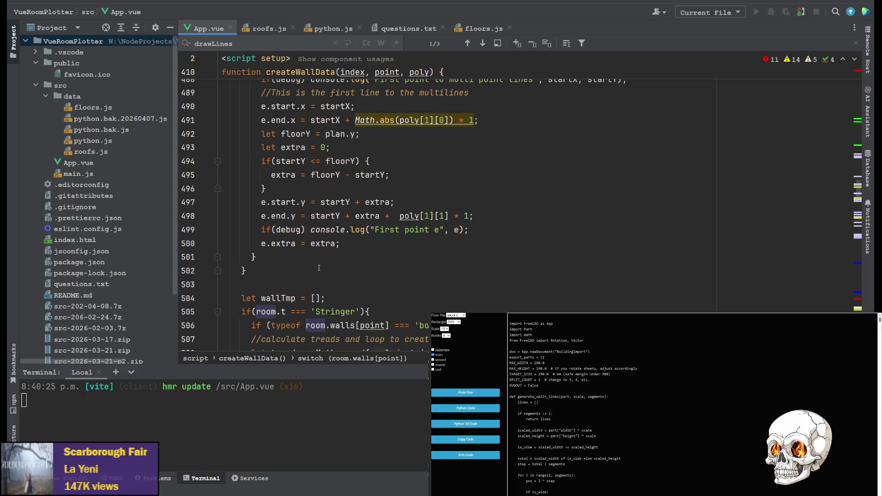
scroll(319, 268, up, 6)
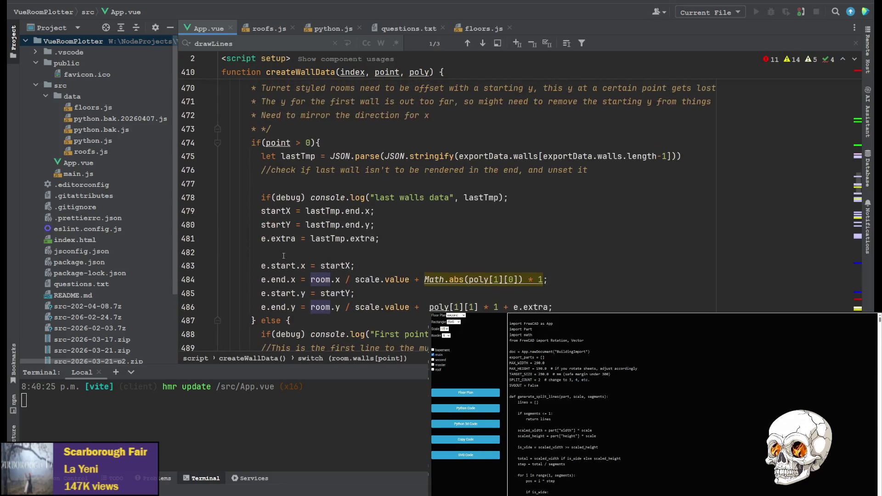
scroll(313, 233, up, 1)
scroll(322, 276, down, 2)
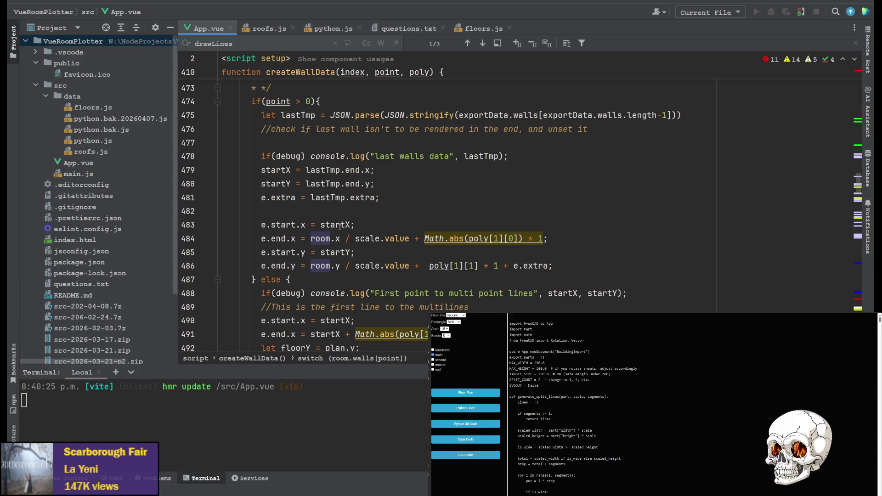
scroll(330, 233, down, 8)
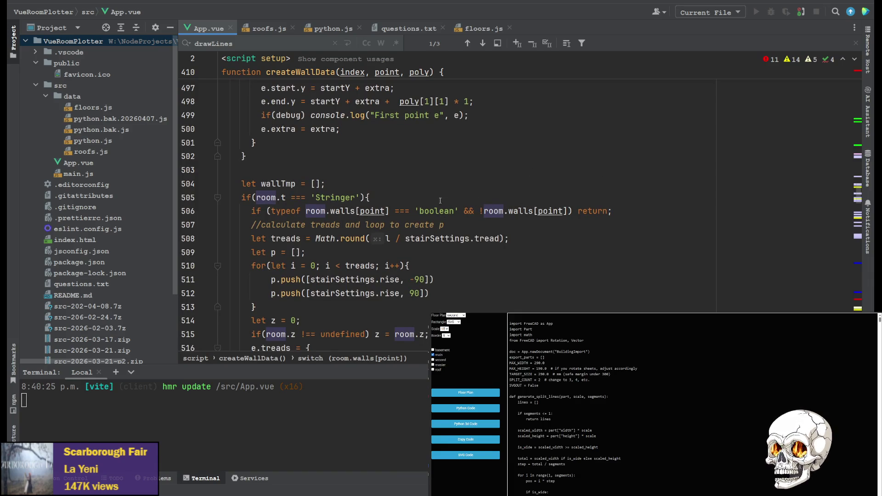
Paste the boolean-false early-return wall check onto empty line 477.
drag(624, 210, 251, 211)
key(ctrl+c)
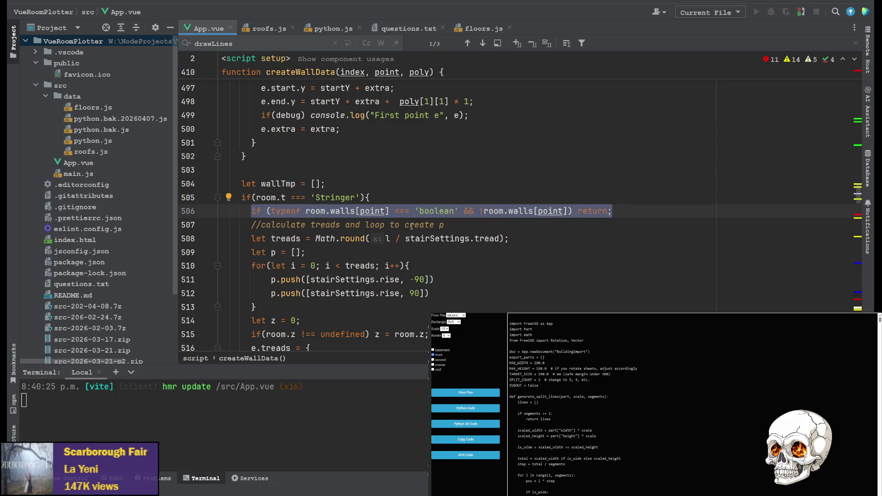
scroll(408, 221, up, 3)
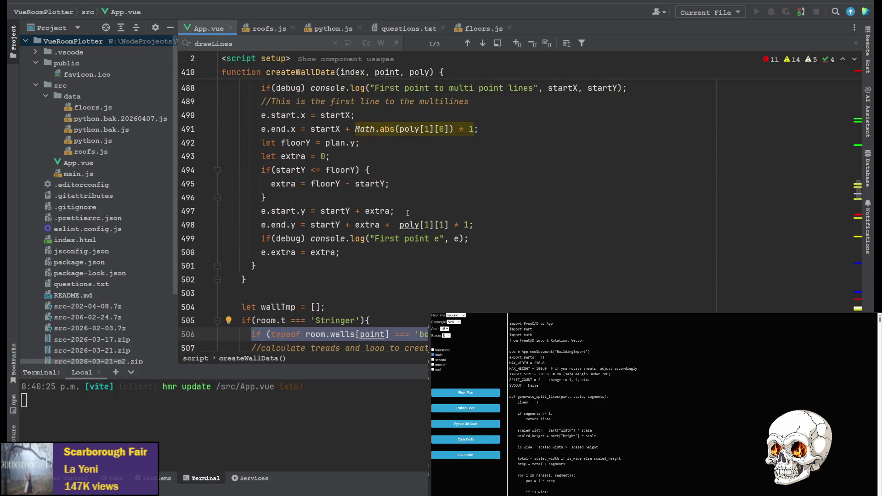
scroll(408, 213, up, 7)
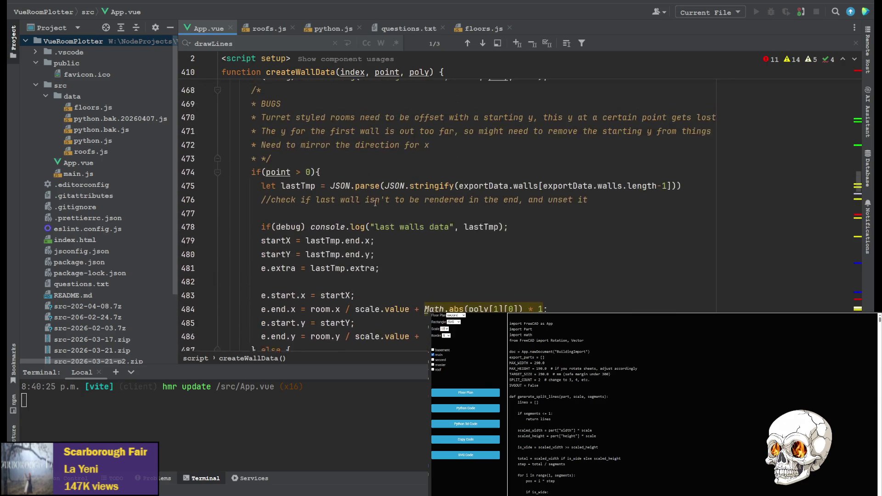
click(341, 221)
key(ctrl+v)
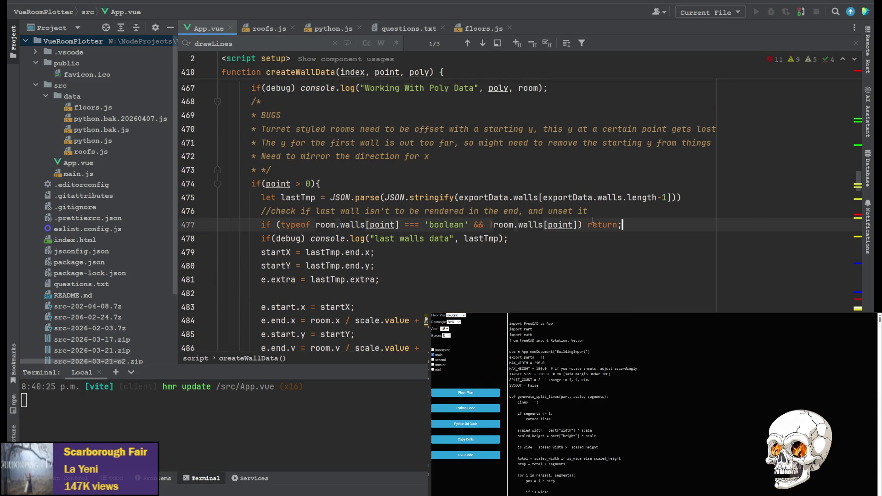
Wrap the return in braces and replace it with console.log("Found Poly wall that should be removed from export").
click(585, 225)
text({)
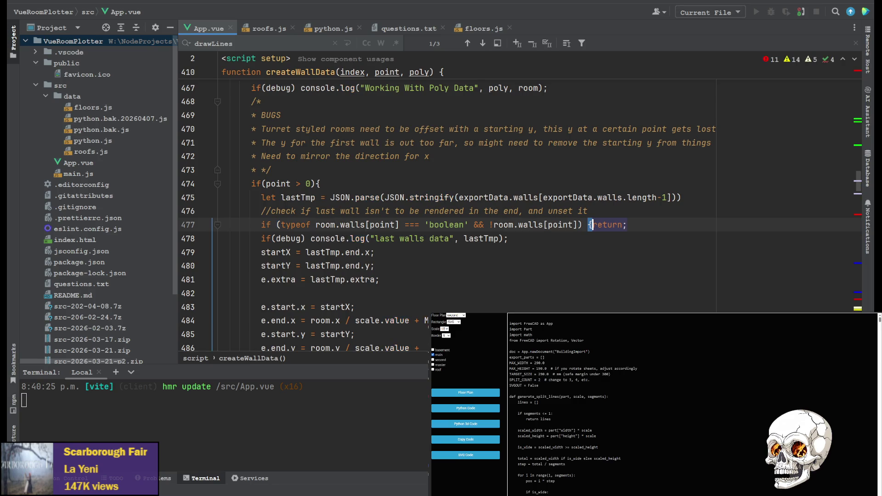
key(Return)
key(ctrl+w)
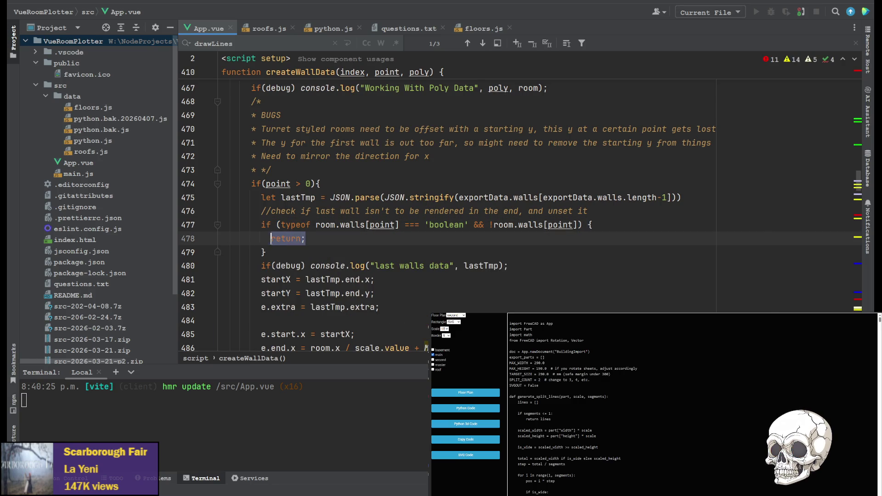
text(conso)
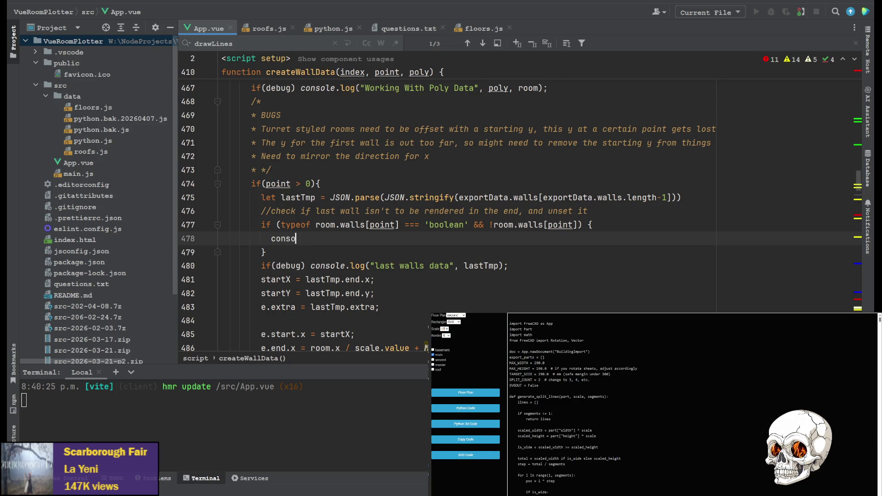
text(le.log(")
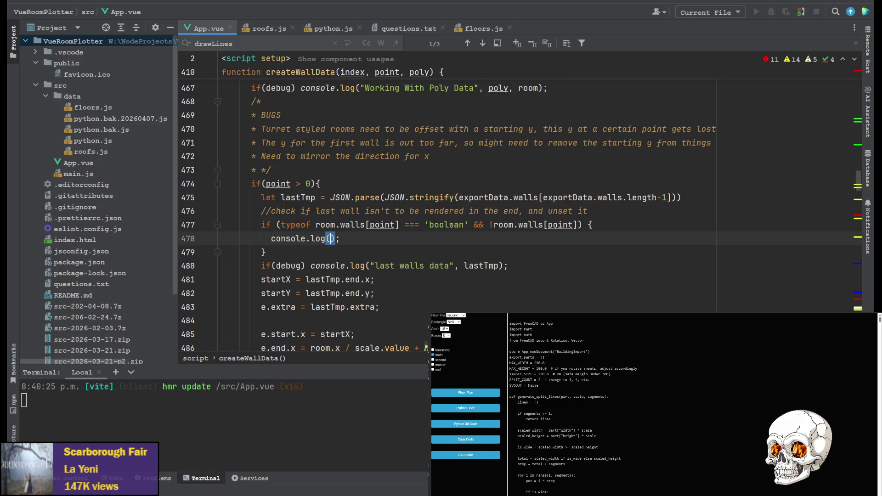
text(Found )
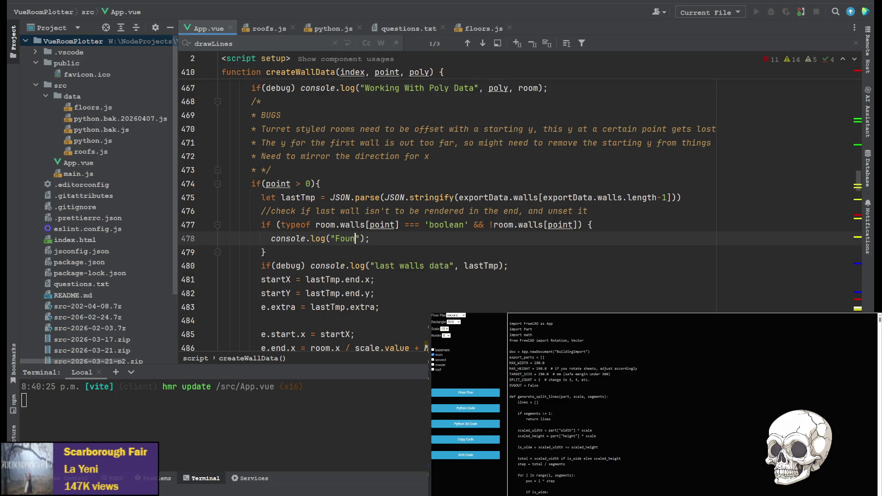
text(P)
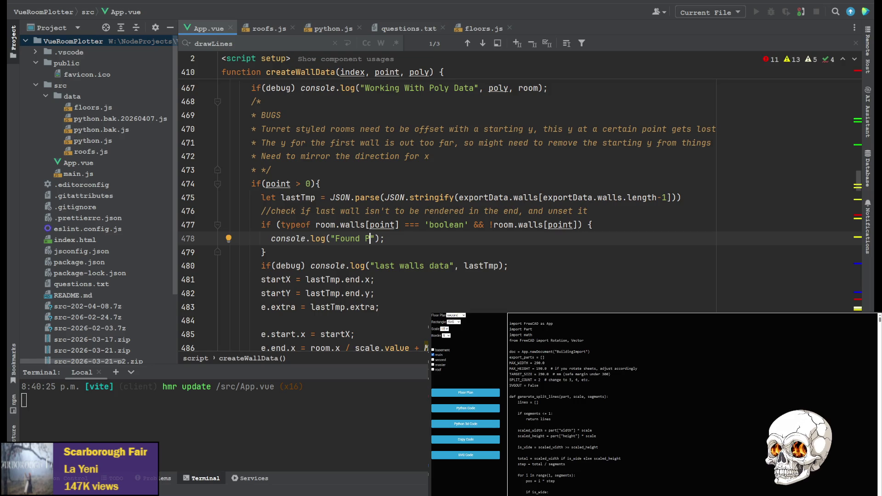
text(ol)
text(y wa)
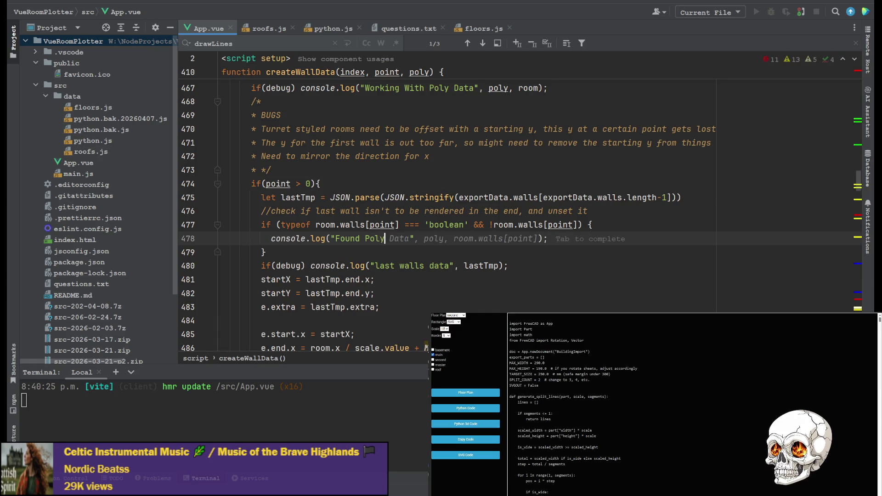
text(ll )
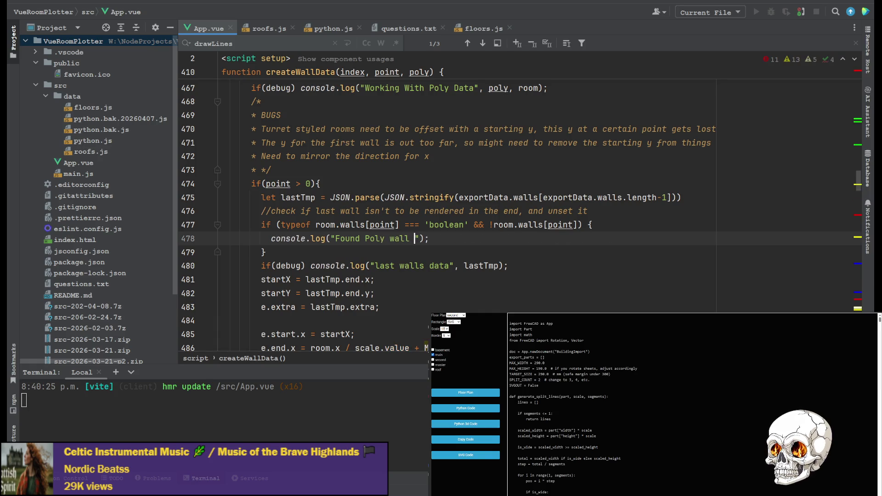
text(that should)
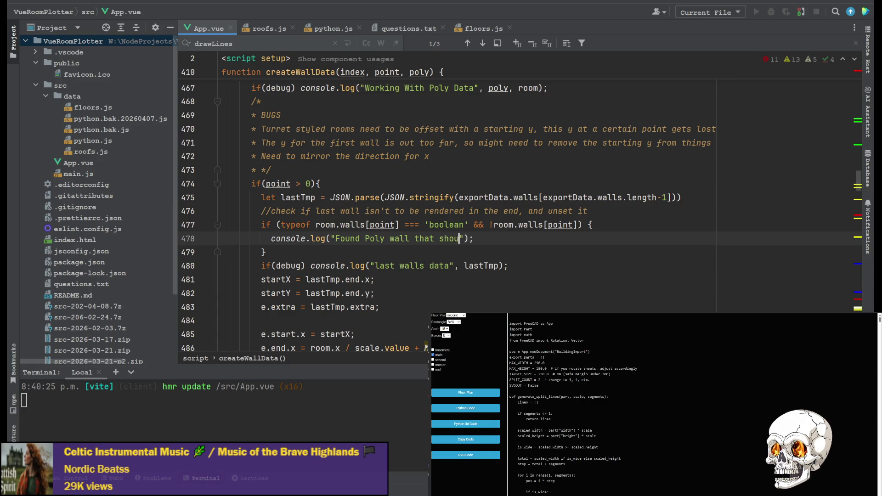
text( be remov)
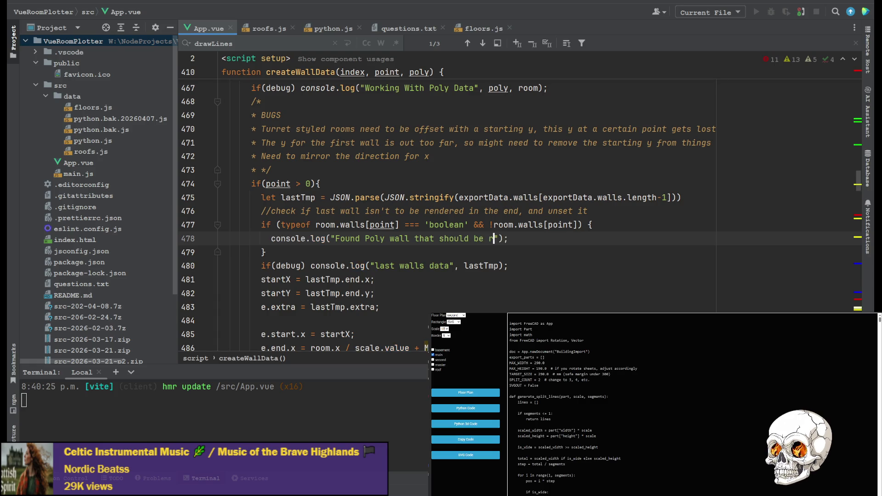
text(ed from export)
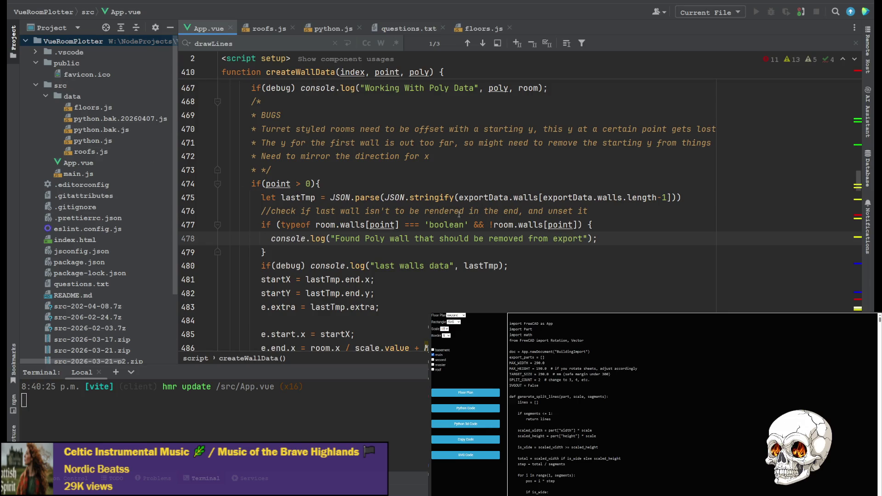
Replace both point indexes on line 477 with exportData.walls.length-1 and switch console.log to console.error.
click(384, 225)
scroll(439, 243, up, 1)
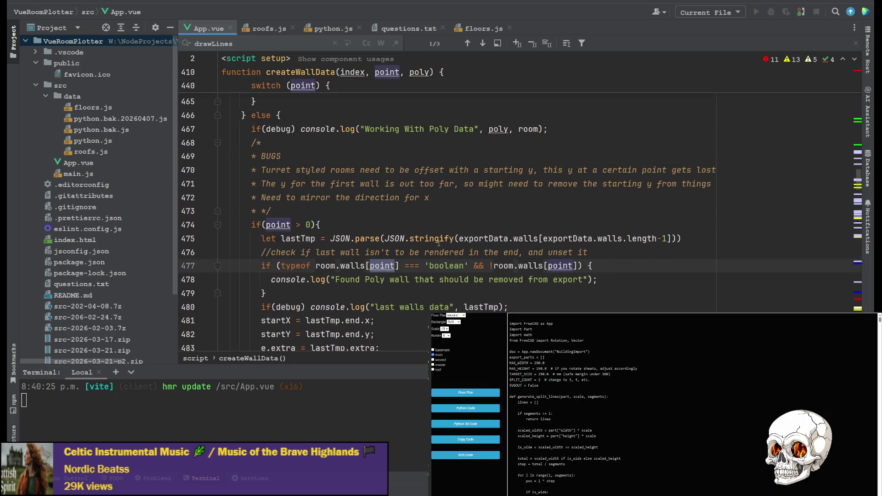
drag(542, 238, 667, 239)
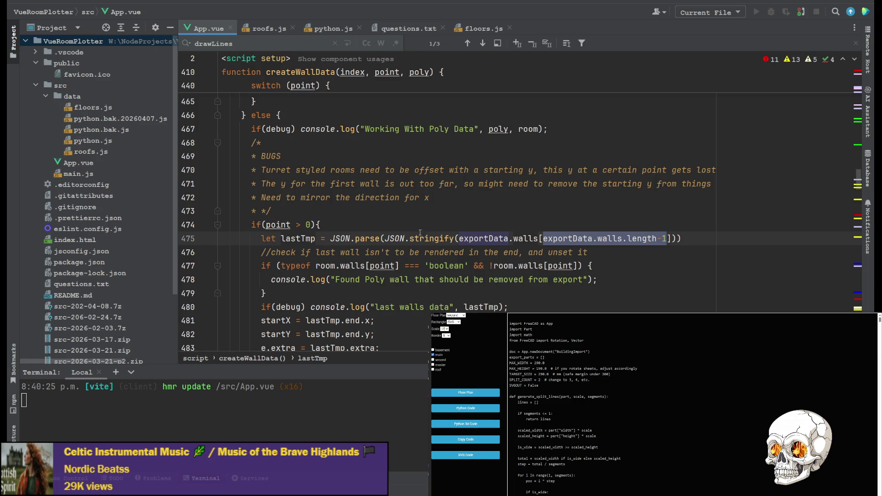
key(ctrl+c)
double_click(382, 265)
key(ctrl+v)
click(668, 267)
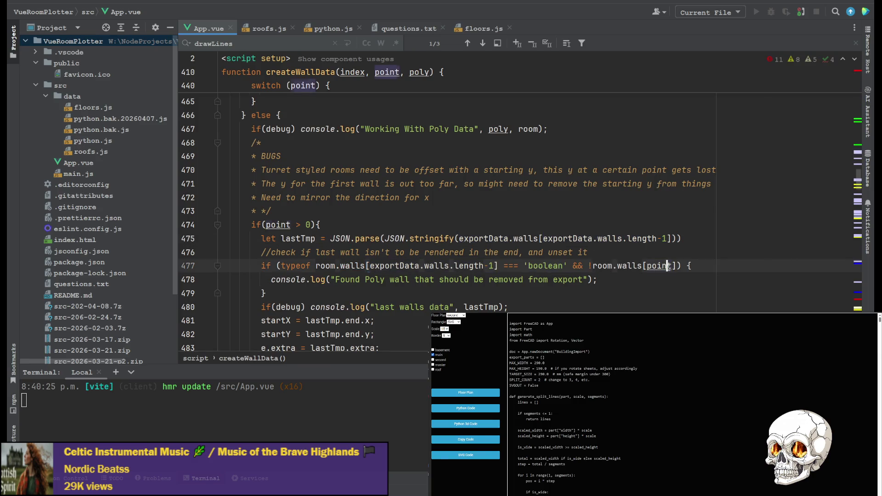
double_click(668, 266)
key(ctrl+v)
double_click(318, 279)
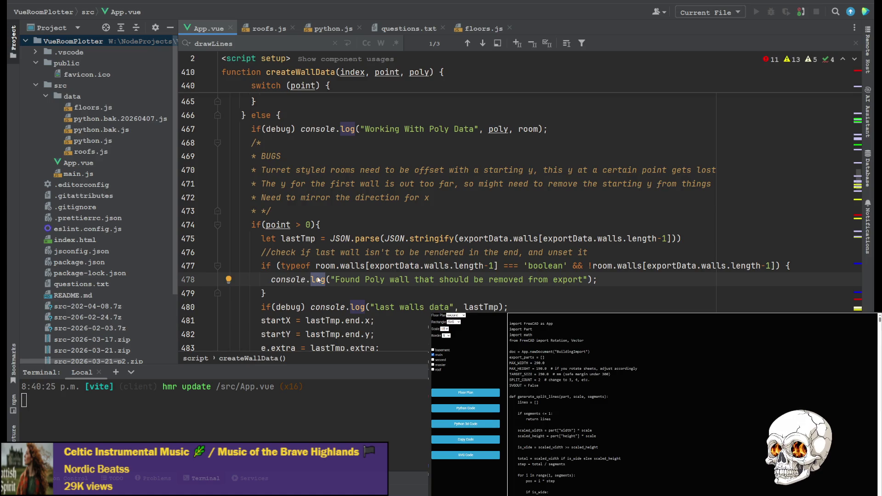
text(error)
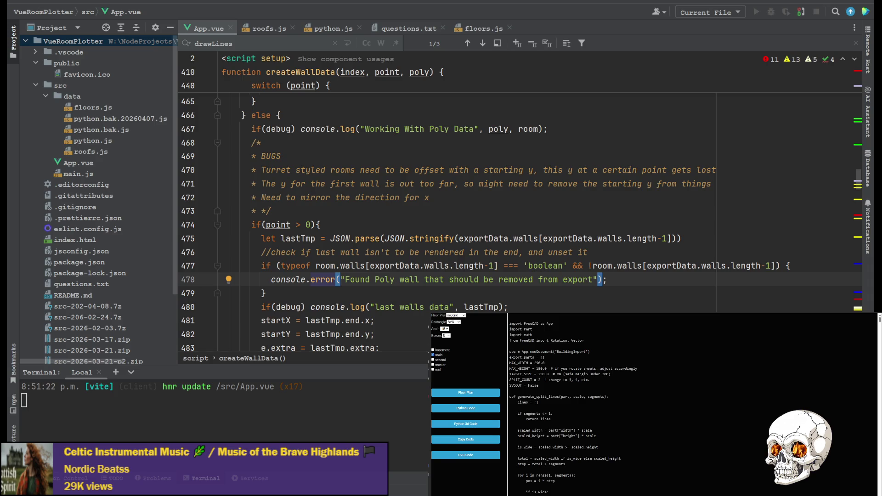
click(282, 225)
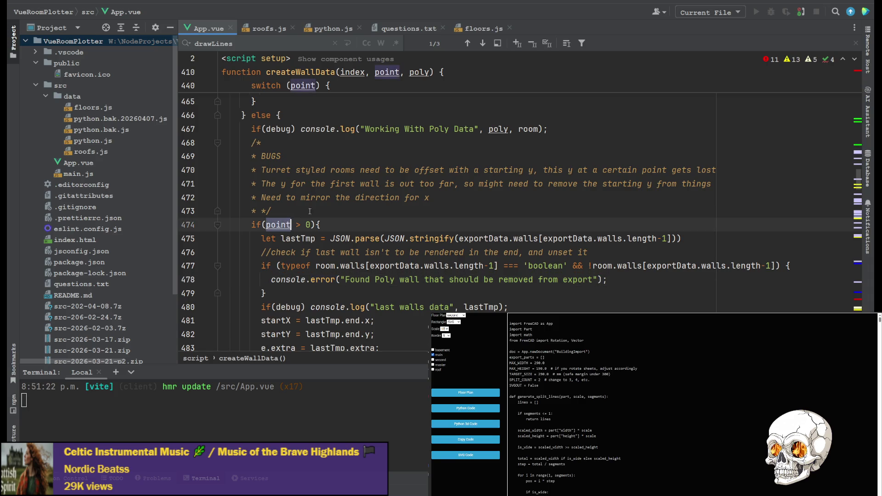
scroll(336, 203, up, 1)
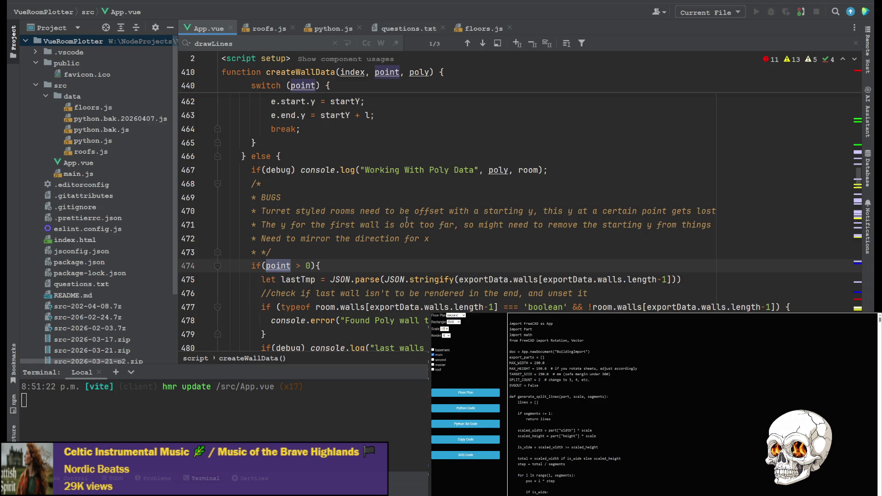
scroll(395, 213, up, 2)
scroll(391, 210, down, 8)
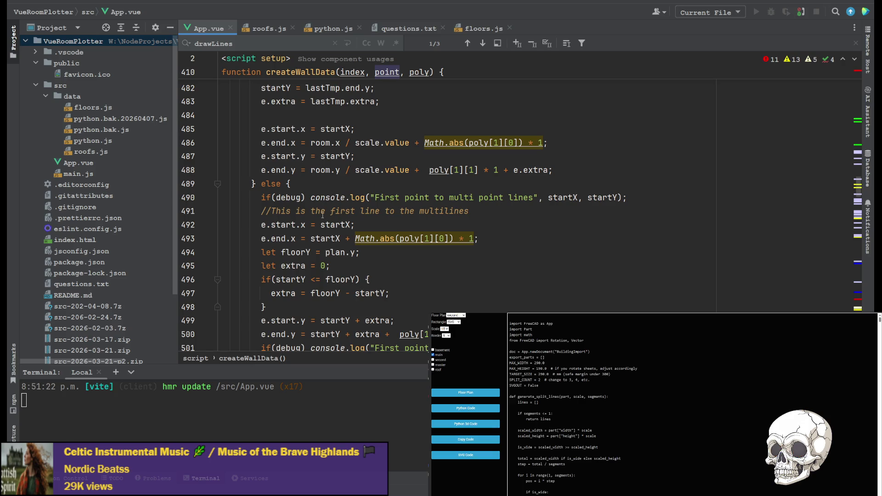
scroll(446, 234, up, 5)
scroll(446, 235, down, 1)
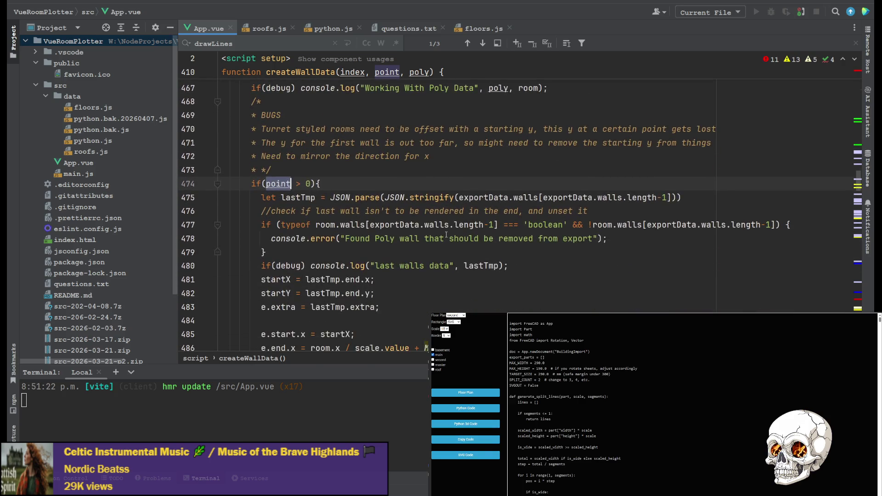
scroll(446, 234, down, 2)
scroll(325, 173, up, 1)
scroll(324, 173, up, 1)
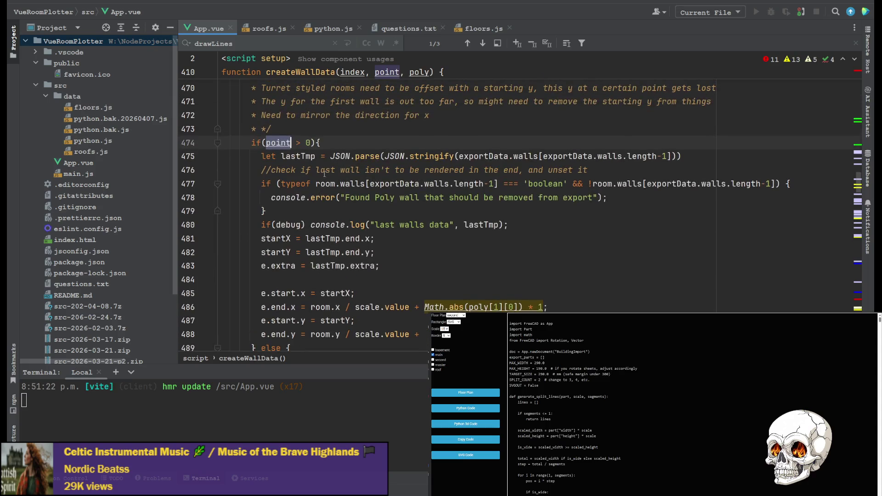
click(325, 179)
scroll(346, 198, up, 5)
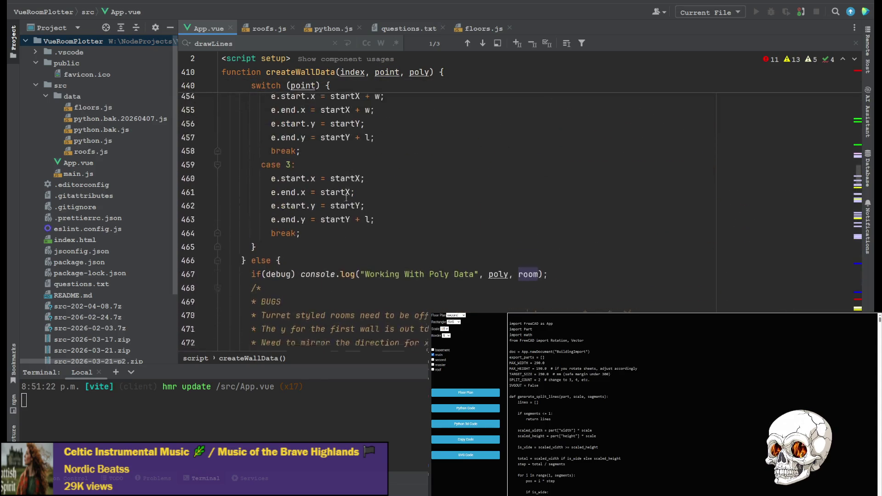
scroll(347, 200, down, 3)
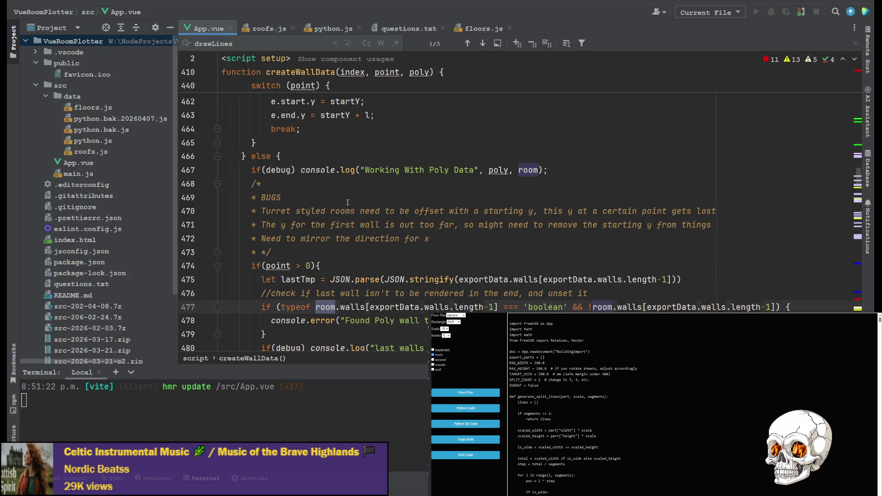
scroll(348, 202, up, 2)
click(291, 253)
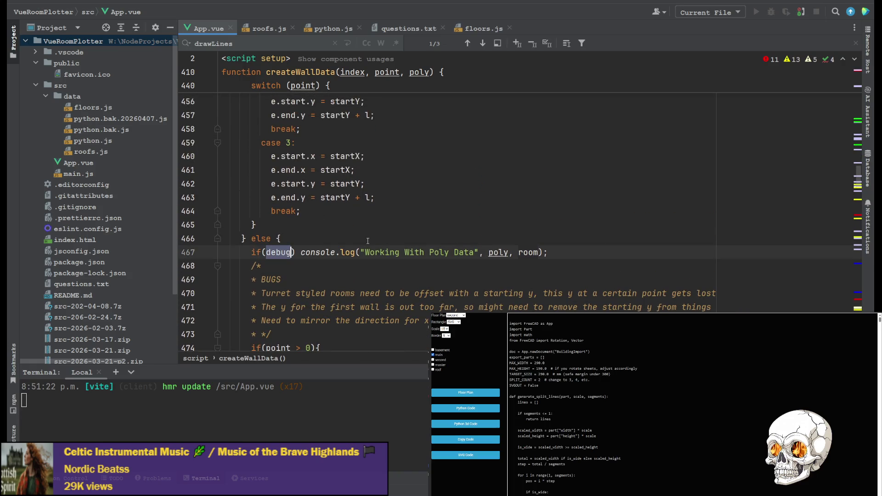
Search App.vue for debug and scroll through its 17 matches.
key(ctrl+f)
scroll(375, 242, down, 2)
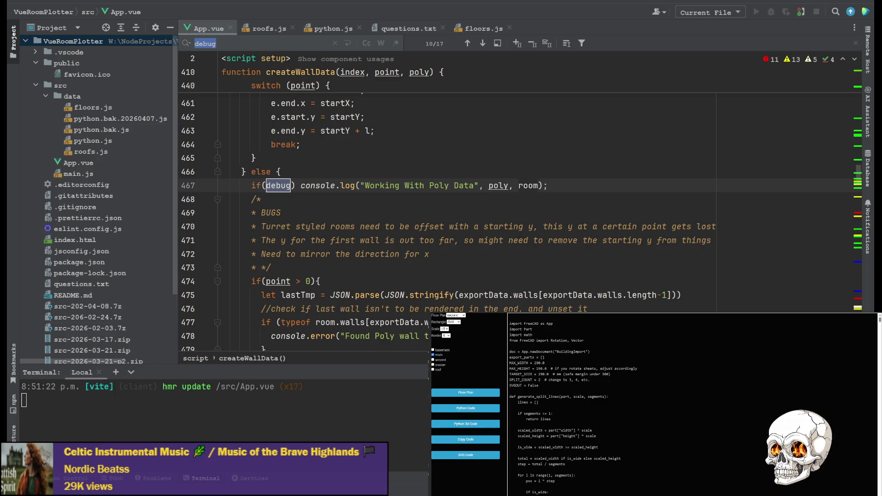
scroll(448, 207, down, 15)
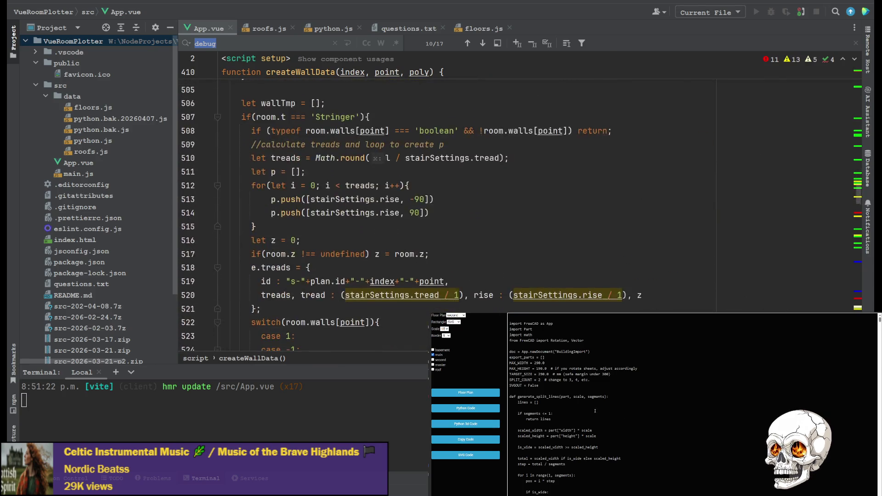
scroll(372, 216, down, 15)
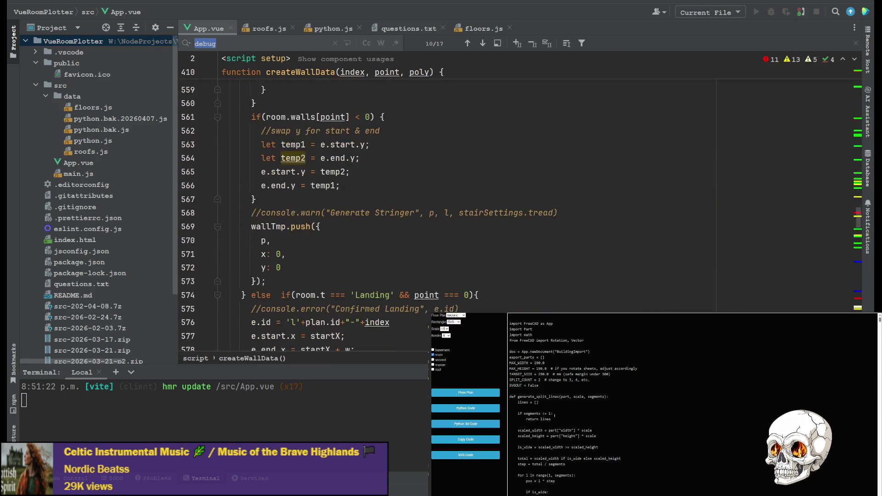
scroll(371, 216, down, 6)
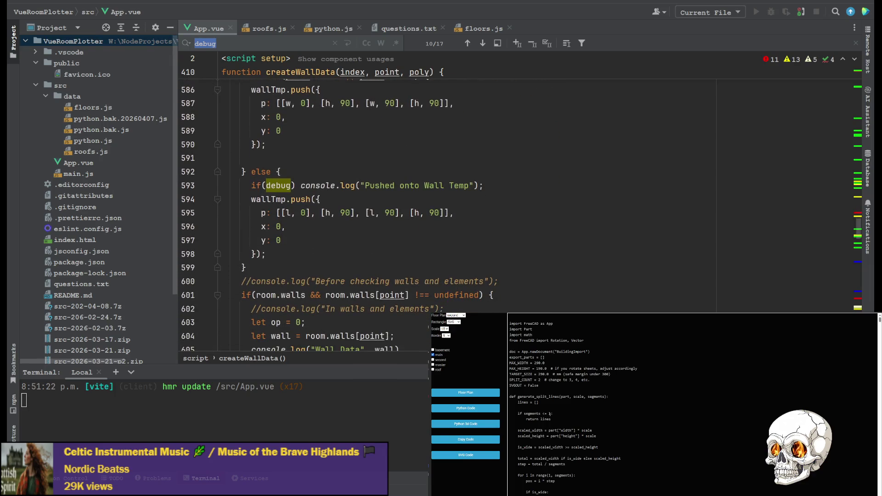
scroll(371, 216, down, 4)
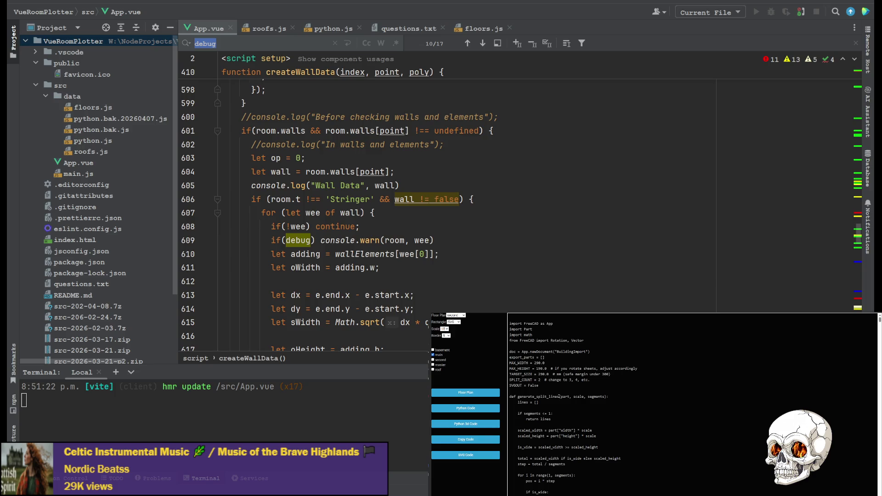
Comment out the console.log("Wall Data", wall) line on line 605.
click(251, 185)
key(ctrl+slash)
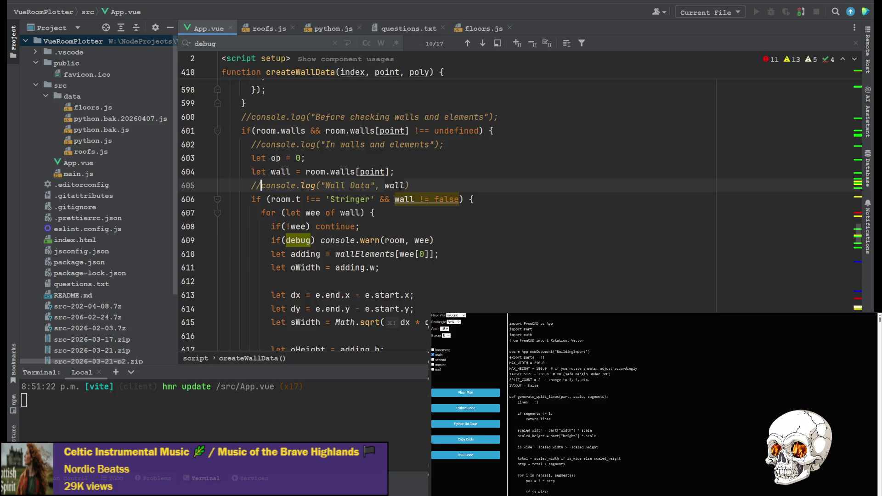
scroll(408, 199, up, 2)
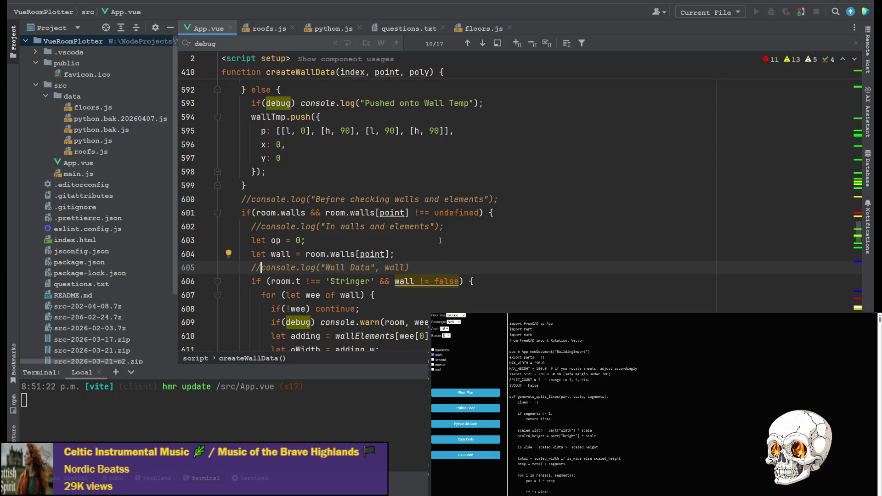
scroll(440, 240, down, 3)
scroll(365, 244, up, 2)
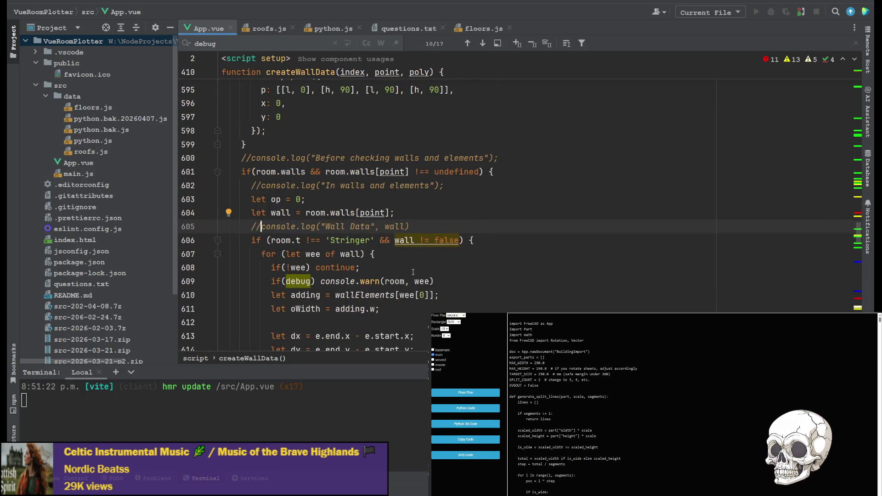
scroll(340, 264, down, 1)
scroll(338, 236, down, 1)
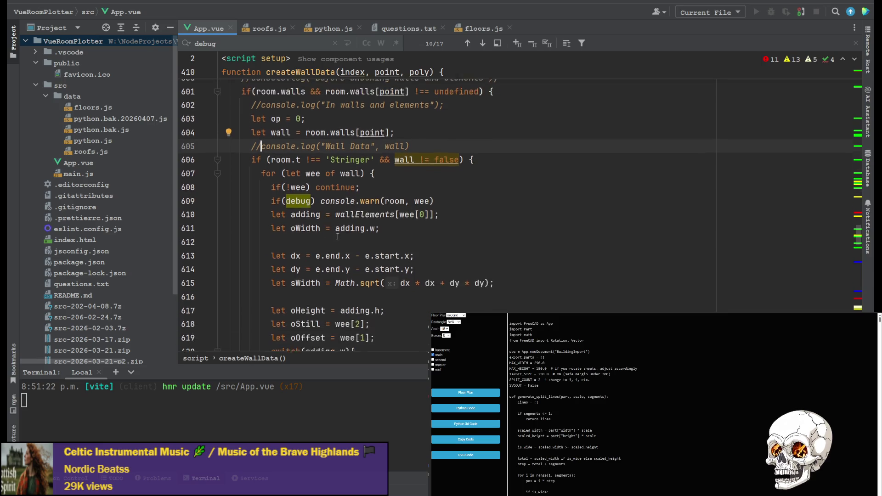
scroll(337, 237, down, 3)
scroll(395, 145, up, 1)
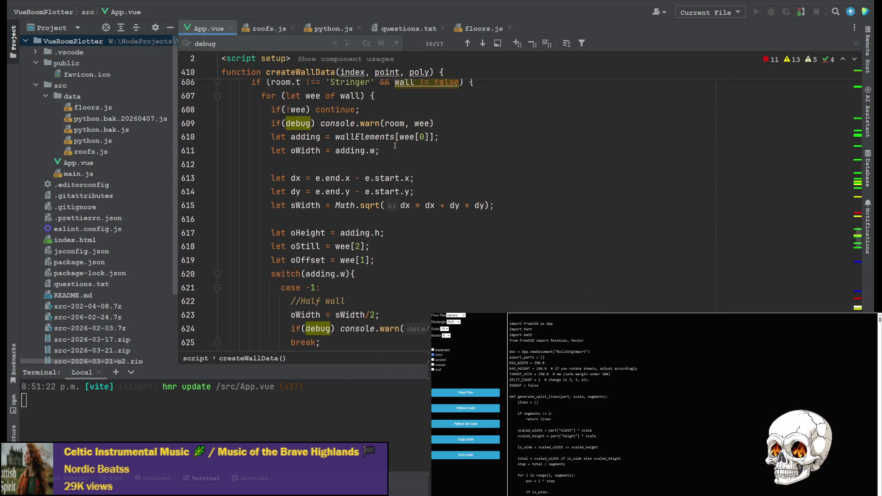
scroll(355, 186, up, 1)
scroll(303, 175, up, 1)
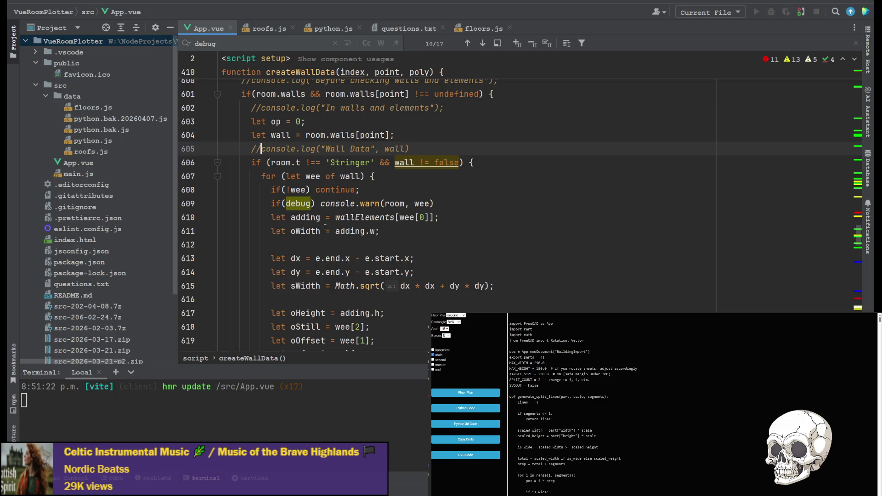
scroll(325, 226, down, 4)
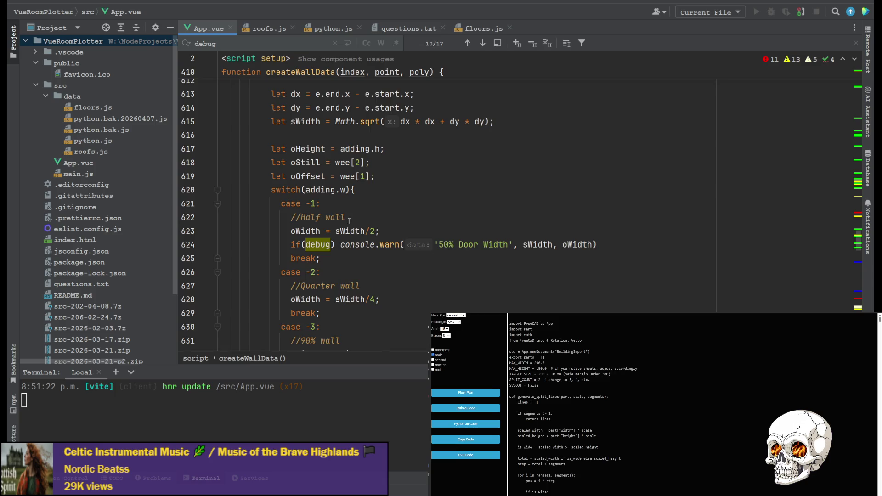
scroll(349, 222, down, 3)
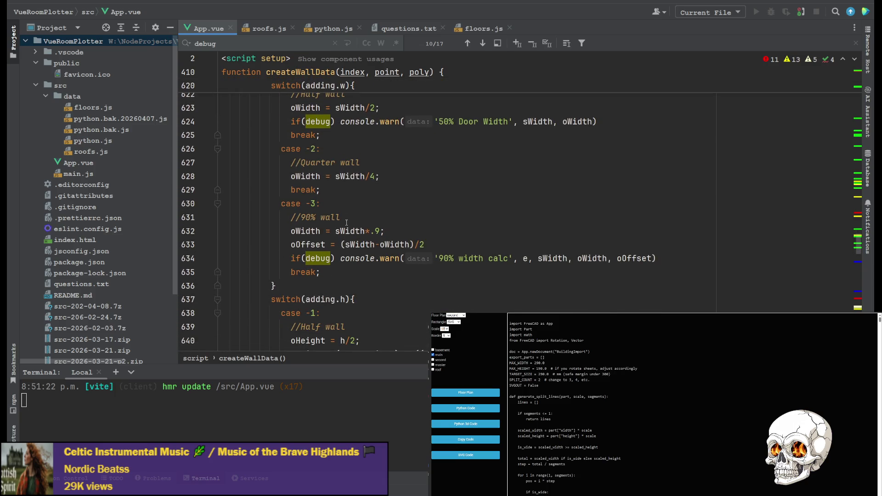
scroll(385, 254, down, 5)
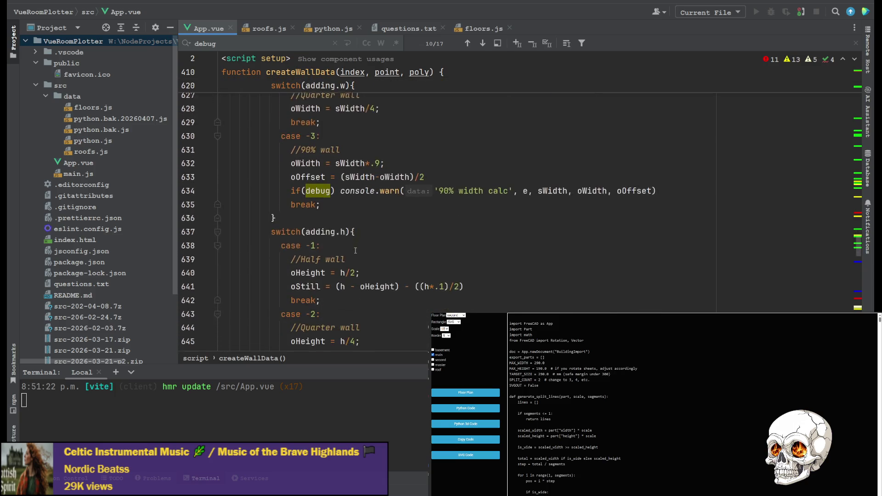
scroll(315, 238, down, 3)
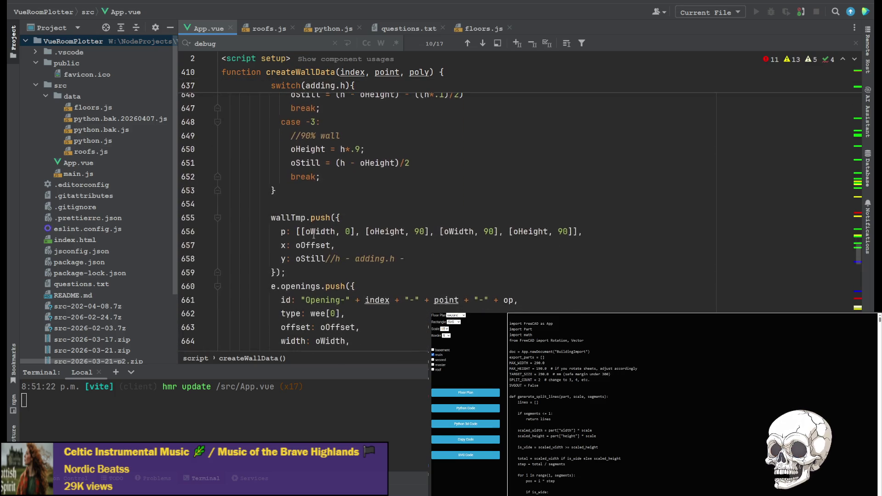
scroll(293, 216, down, 3)
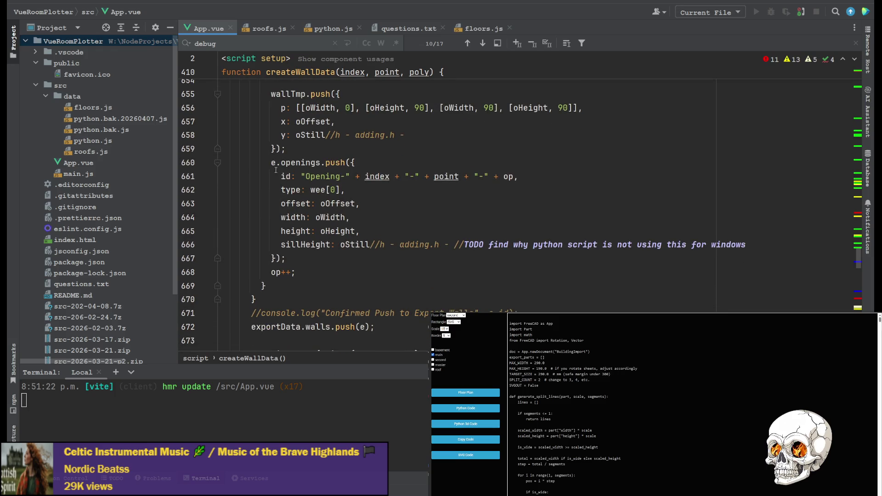
scroll(276, 170, down, 1)
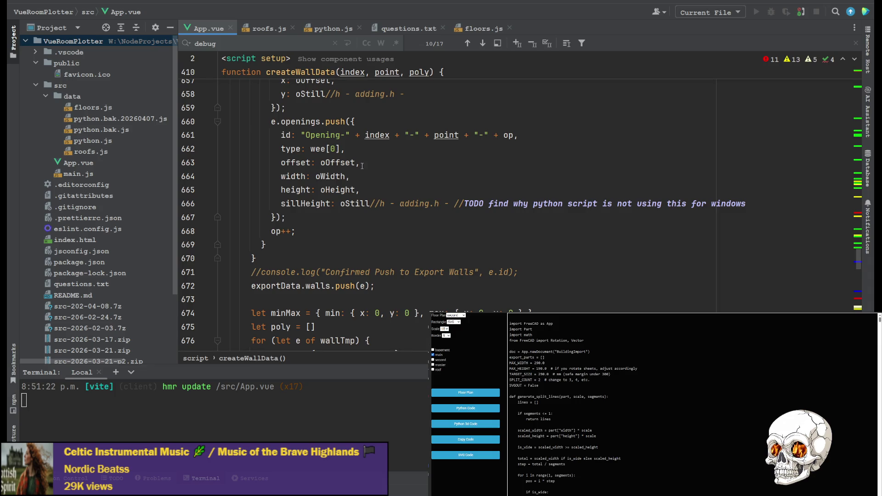
scroll(317, 207, up, 8)
scroll(324, 175, up, 12)
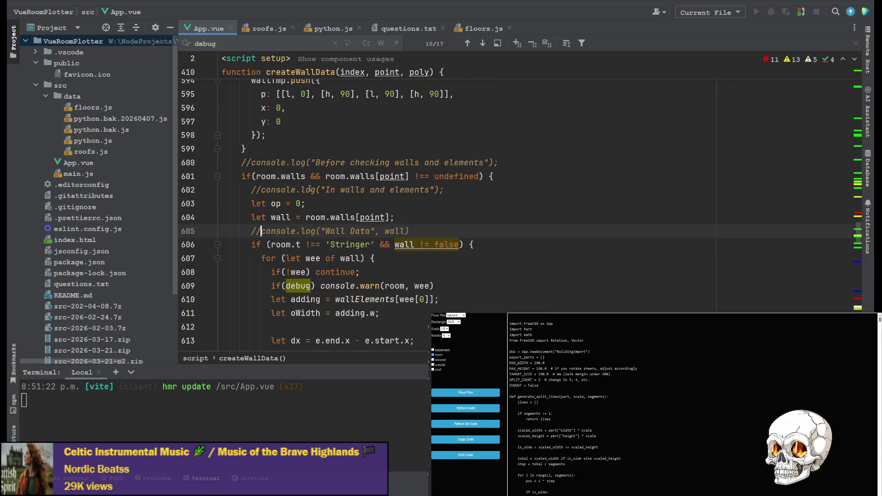
scroll(312, 182, up, 12)
scroll(315, 181, up, 9)
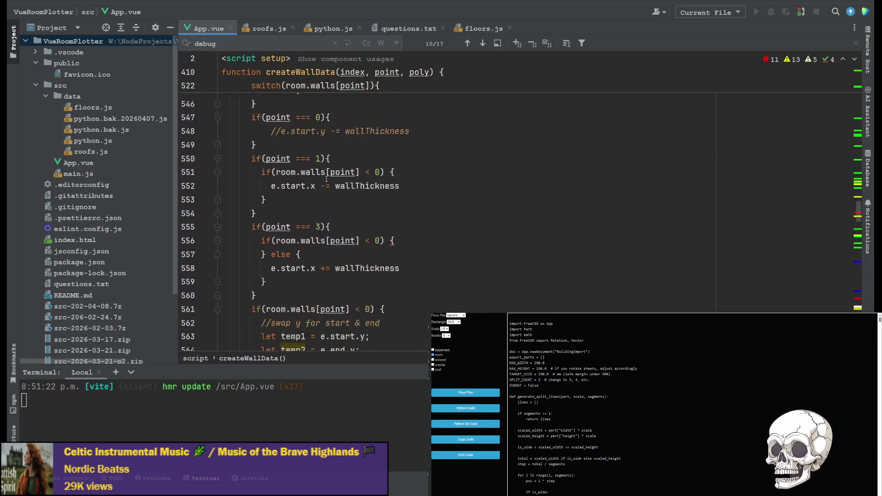
scroll(331, 177, up, 9)
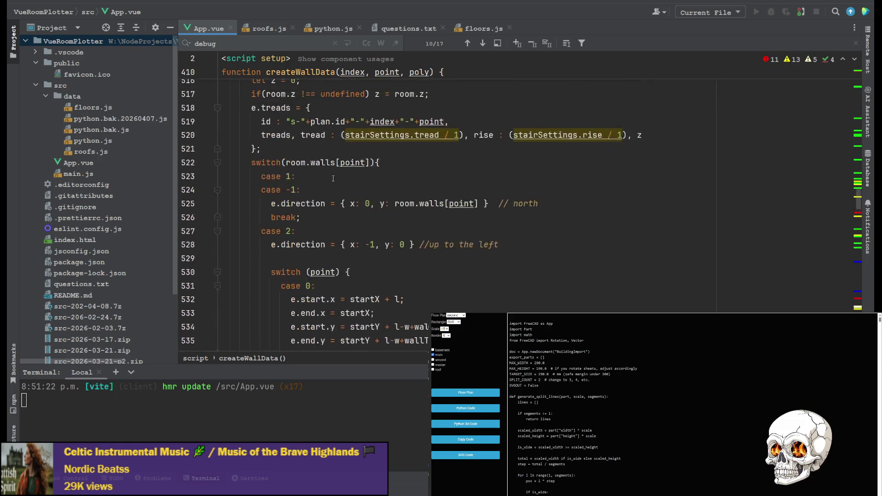
scroll(330, 175, up, 15)
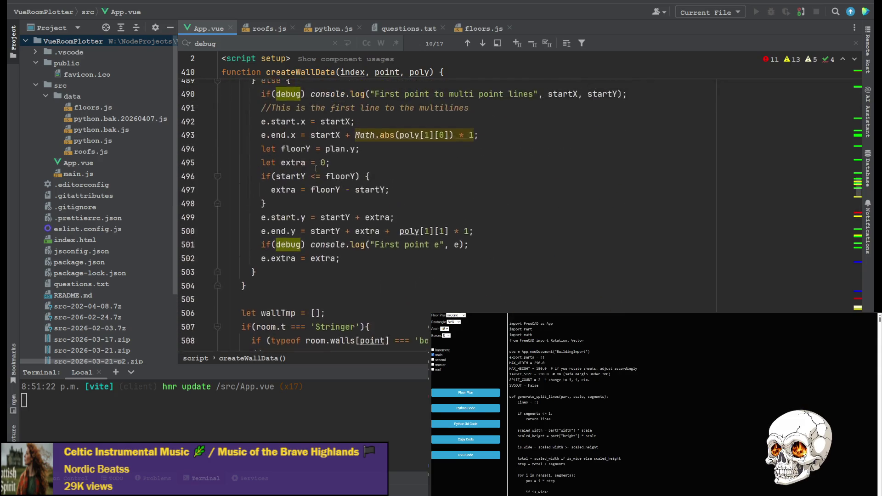
scroll(350, 182, up, 20)
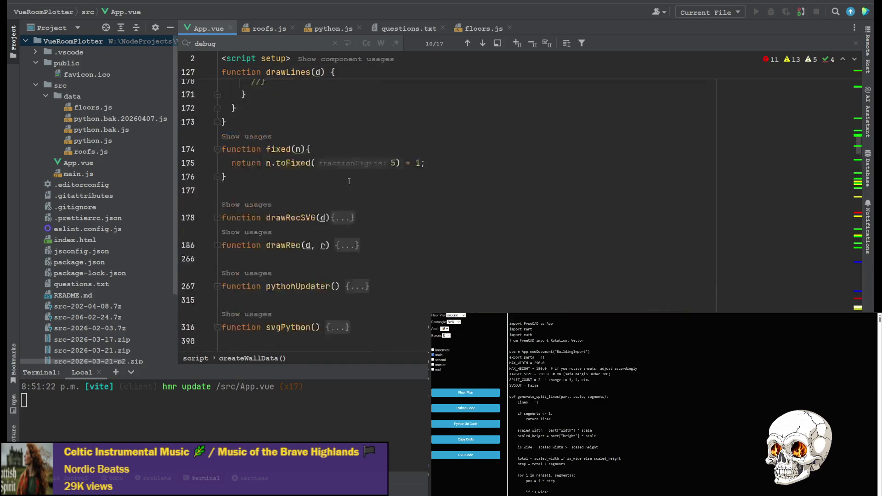
scroll(329, 214, up, 20)
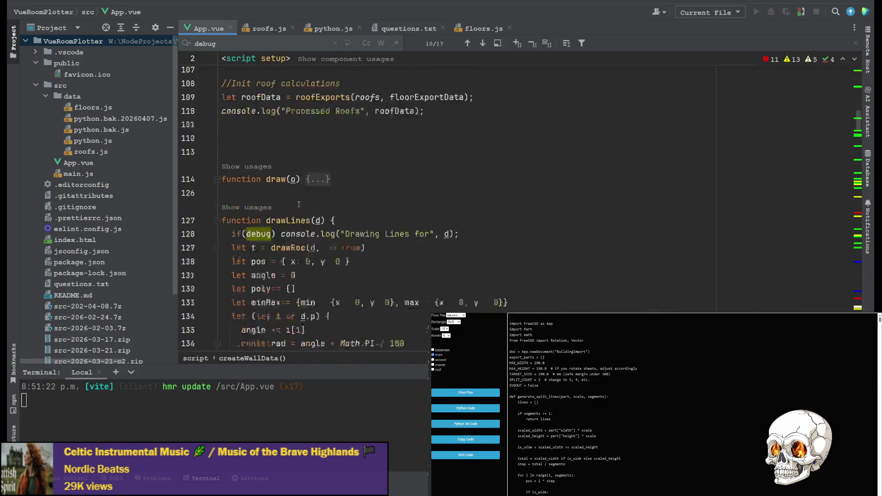
scroll(284, 202, up, 12)
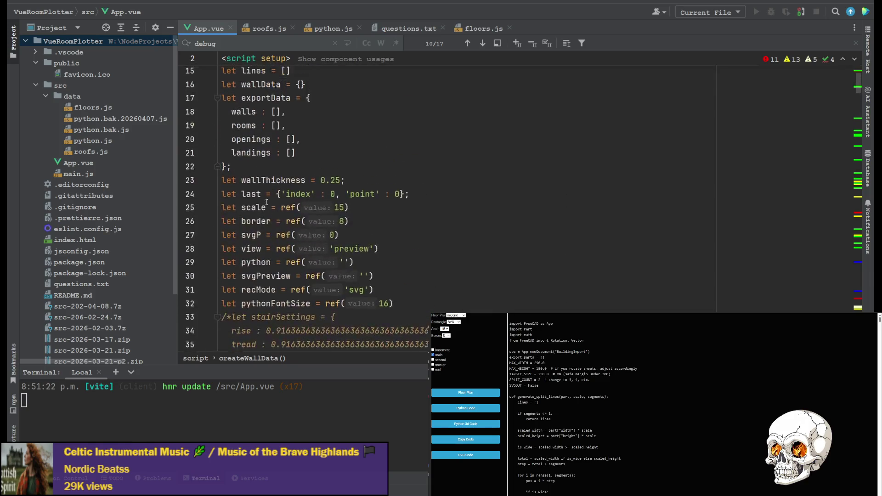
double_click(296, 154)
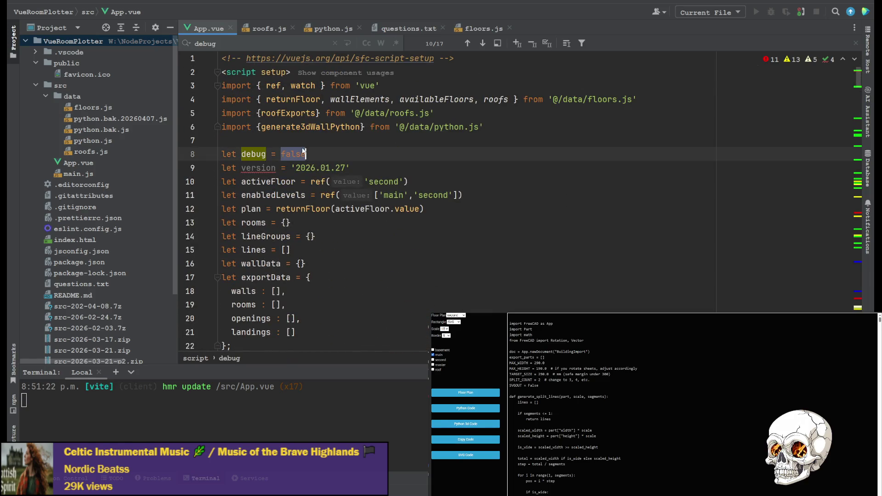
scroll(338, 220, down, 20)
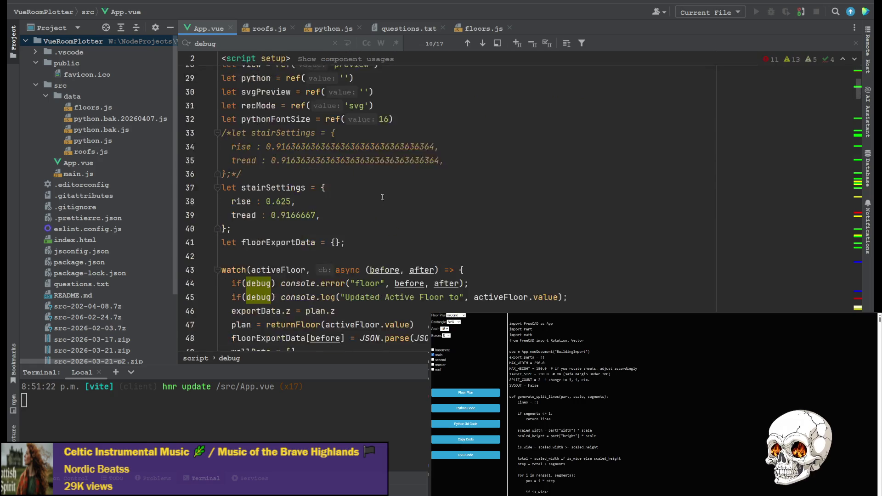
scroll(339, 220, down, 15)
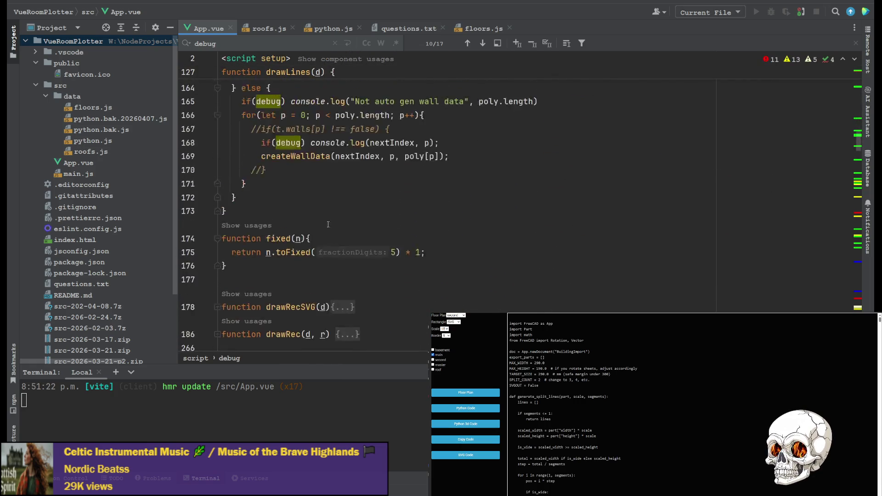
scroll(307, 198, down, 10)
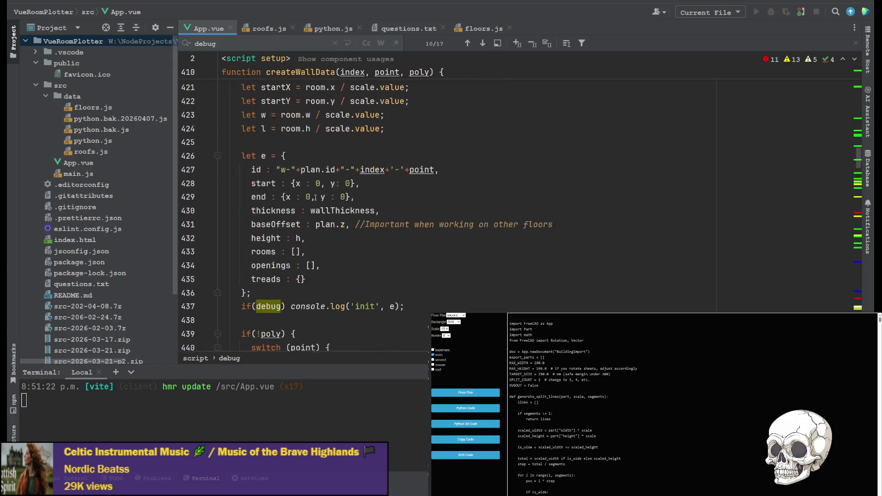
scroll(369, 182, down, 9)
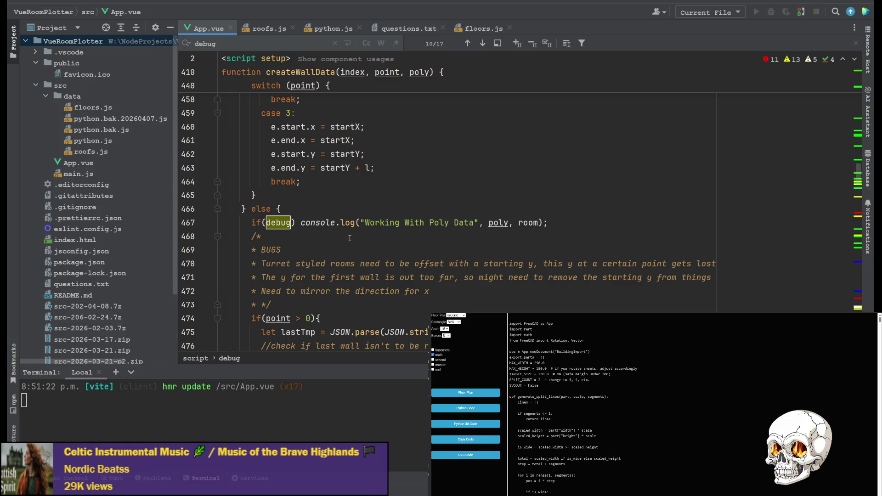
drag(371, 223, 470, 223)
scroll(322, 230, down, 2)
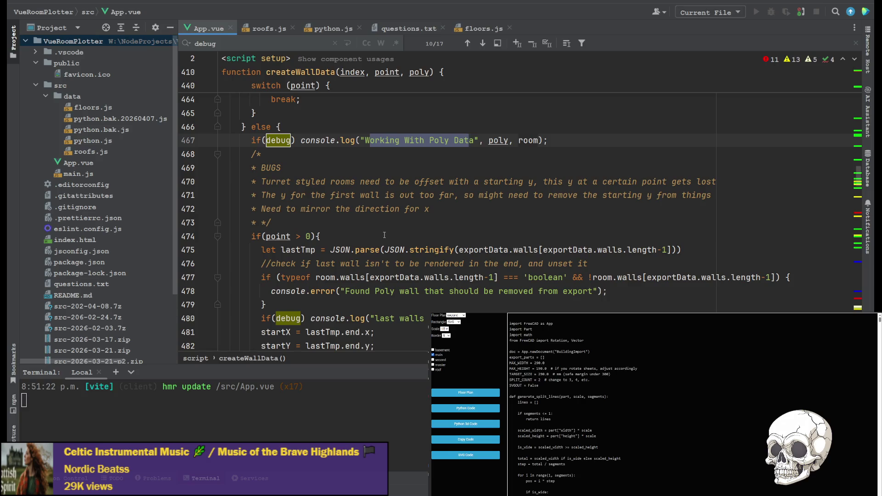
scroll(377, 235, down, 1)
scroll(377, 235, down, 4)
scroll(386, 285, up, 1)
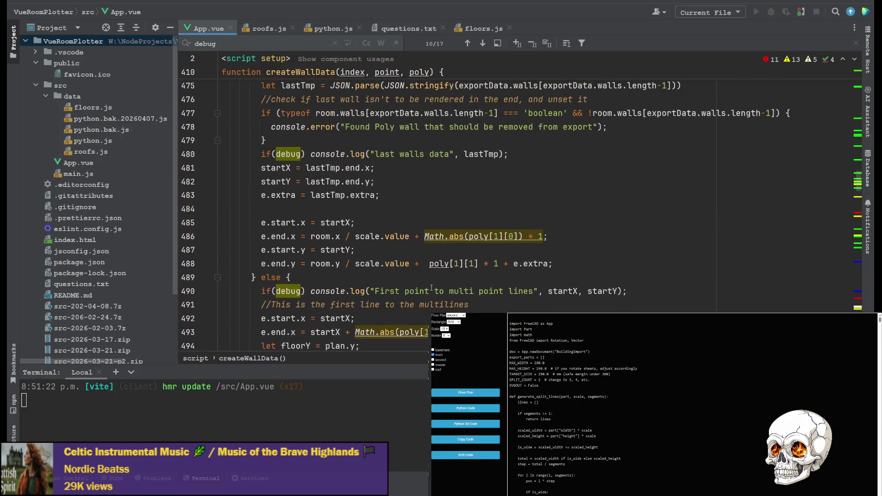
drag(389, 291, 488, 291)
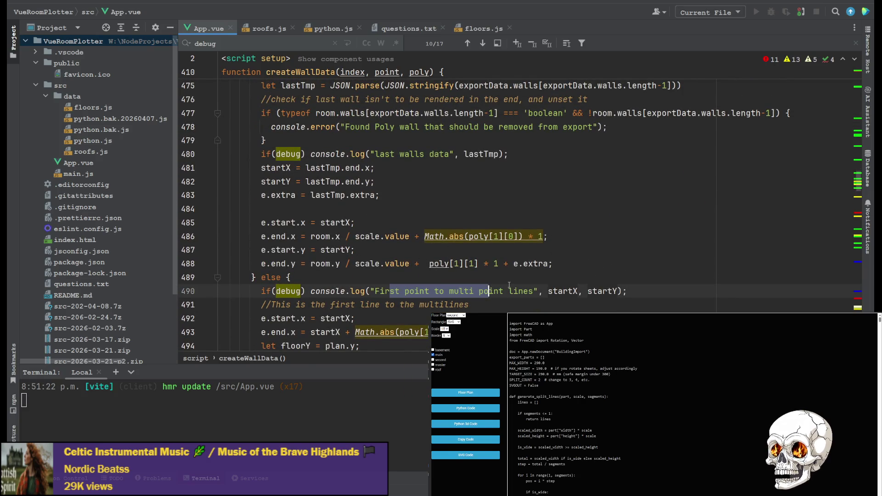
click(418, 283)
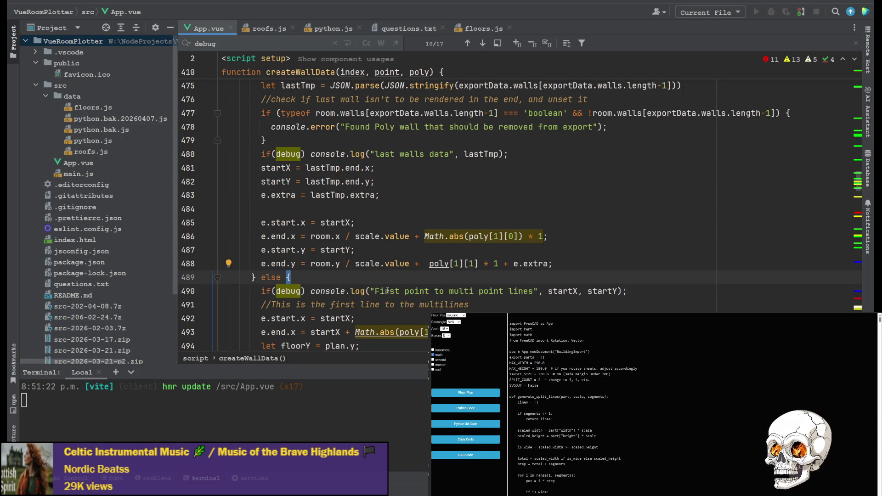
drag(385, 292, 487, 292)
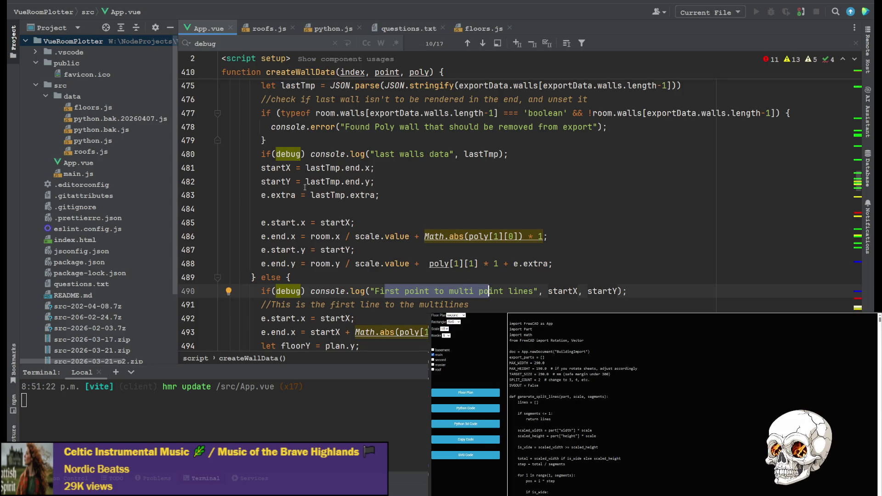
scroll(429, 223, down, 1)
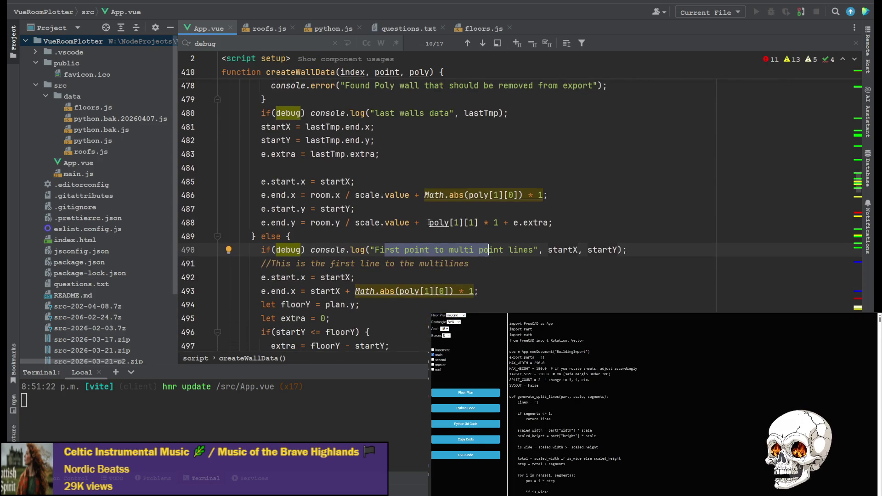
click(411, 250)
scroll(415, 229, up, 2)
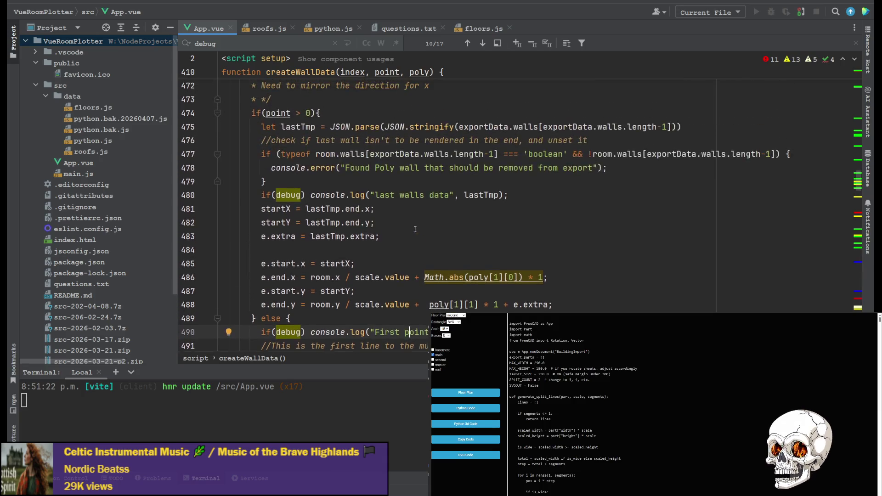
scroll(415, 230, down, 2)
scroll(302, 175, up, 2)
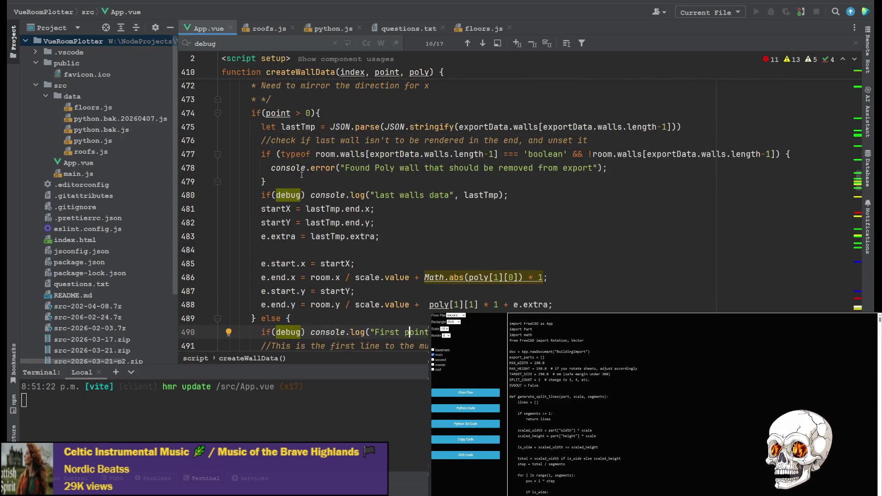
scroll(302, 174, up, 2)
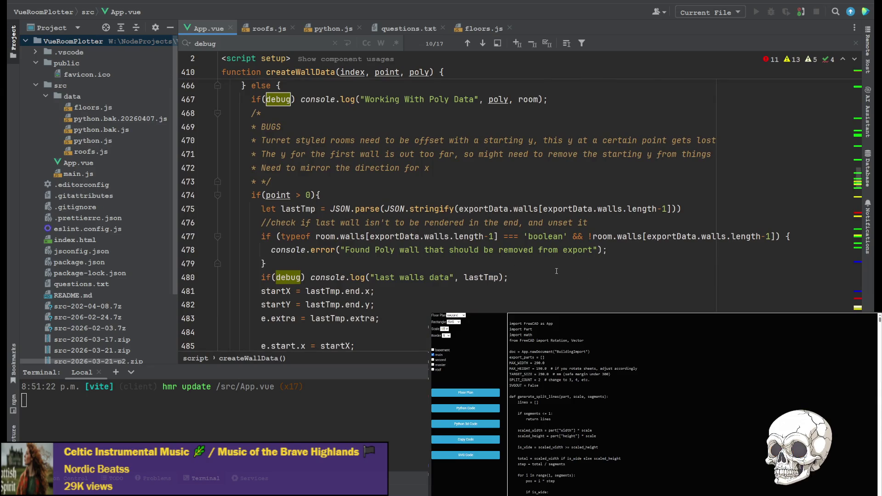
scroll(595, 236, up, 1)
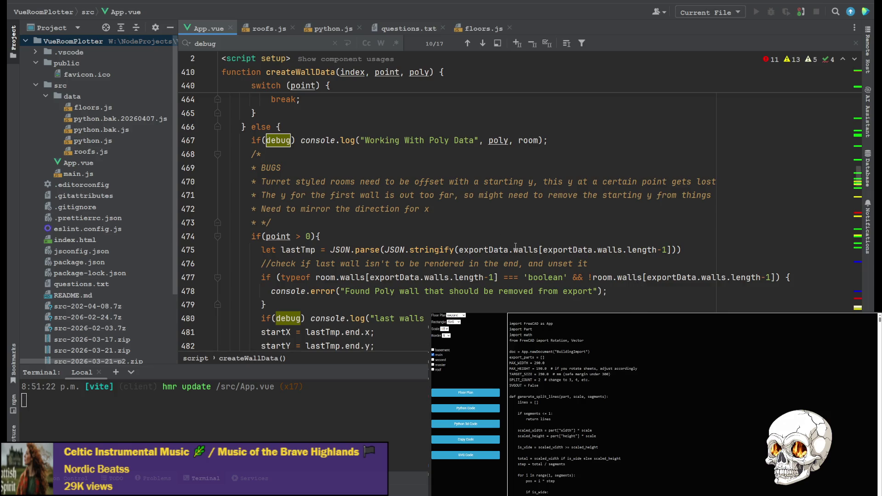
Highlight the usages of room, save App.vue, and select the poly data log message.
double_click(605, 276)
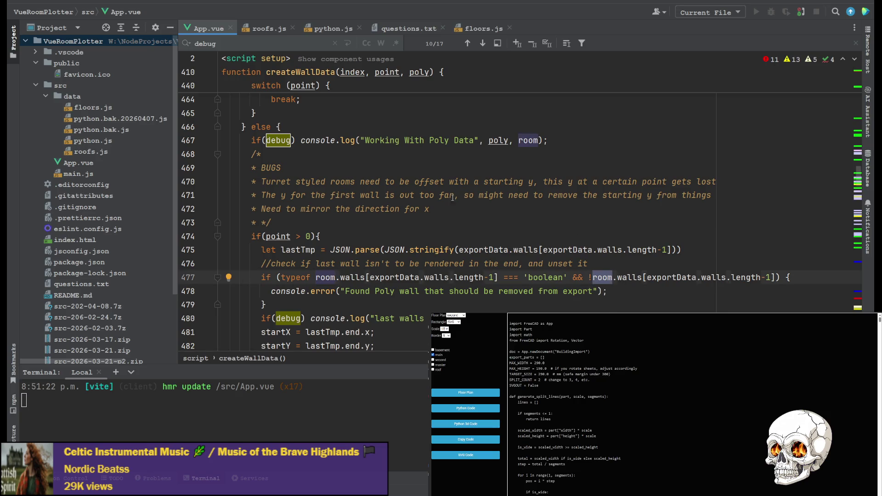
key(ctrl+s)
mouse_move(377, 140)
mouse_down()
mouse_move(482, 140)
mouse_move(469, 140)
mouse_up()
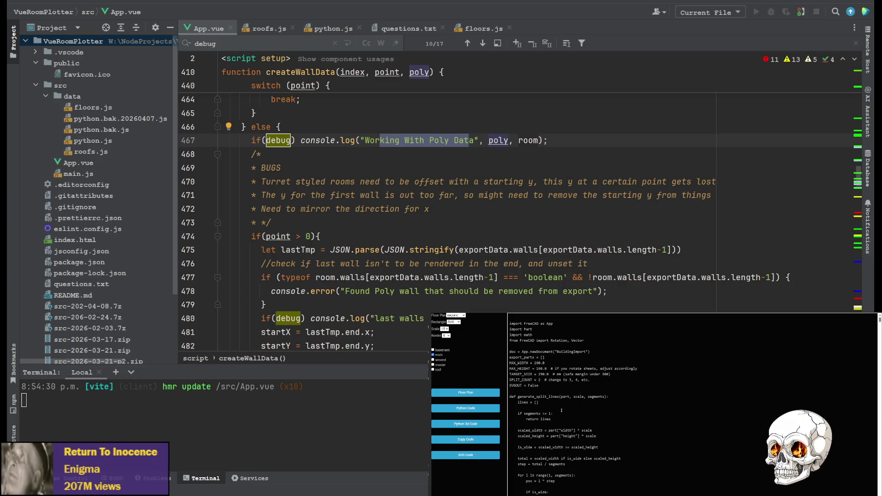
Change both indexes on line 477 to room.walls[point-1] and save App.vue.
click(290, 236)
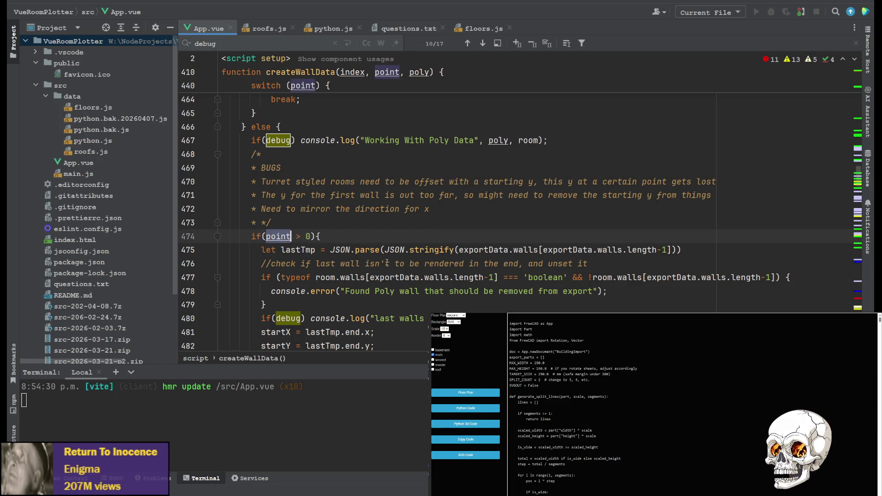
drag(370, 278, 484, 277)
text(point)
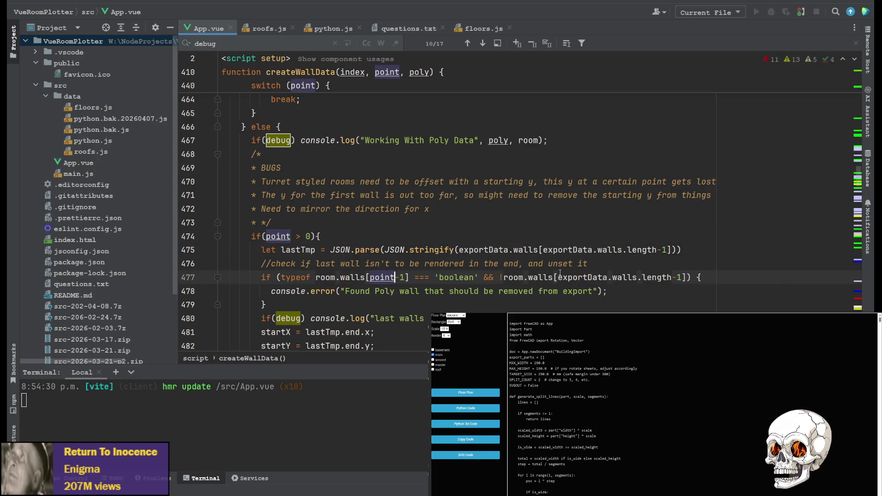
click(557, 277)
drag(559, 277, 674, 278)
text(point)
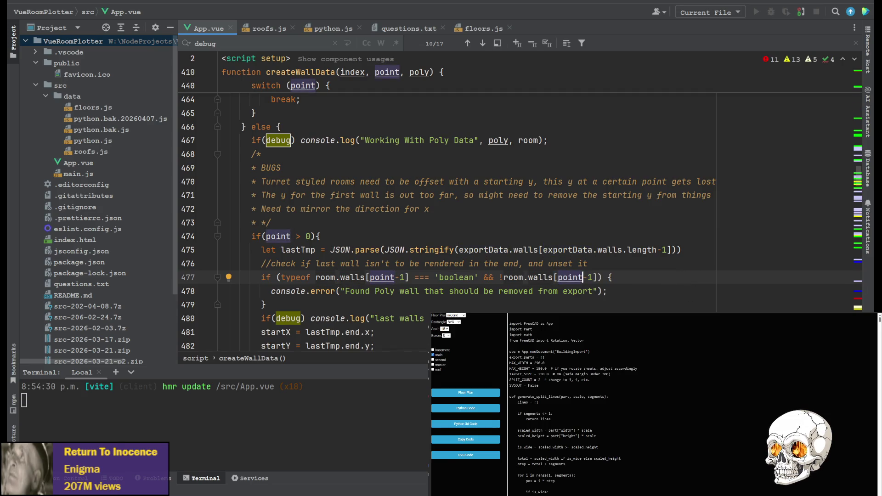
key(ctrl+s)
Add 'exportData.walls[exportData.walls.length-1] = false;' inside the if block, save, and view the Floor Plan.
click(651, 277)
key(Return)
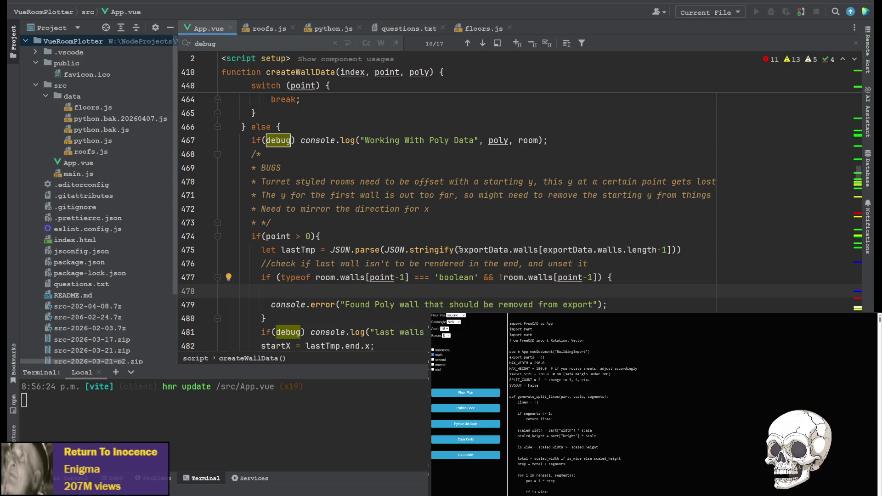
drag(459, 249, 672, 250)
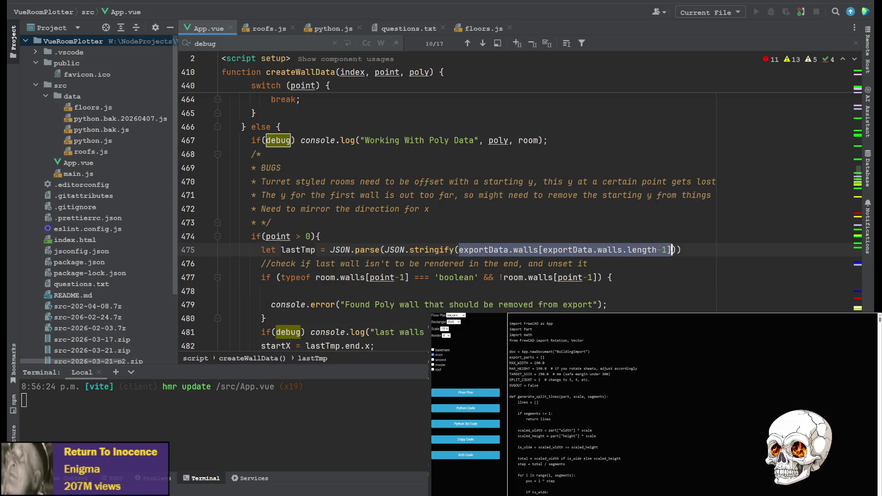
key(ctrl+c)
click(336, 293)
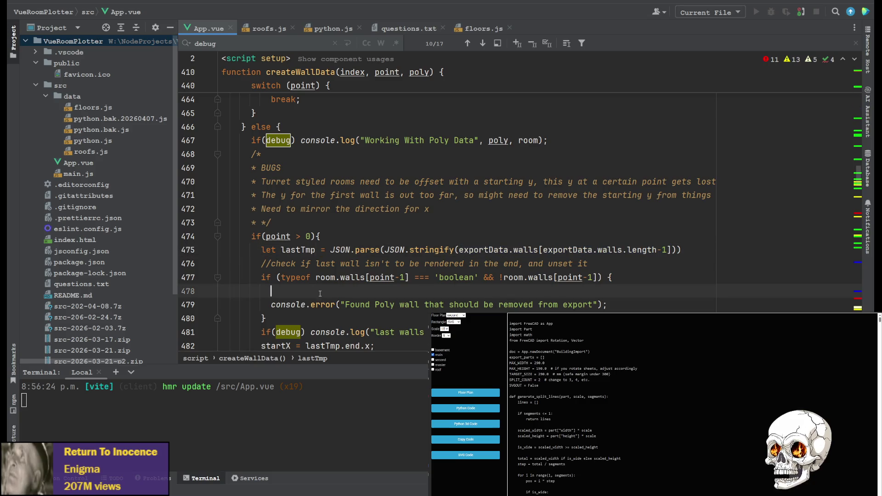
key(ctrl+v)
text(= false;)
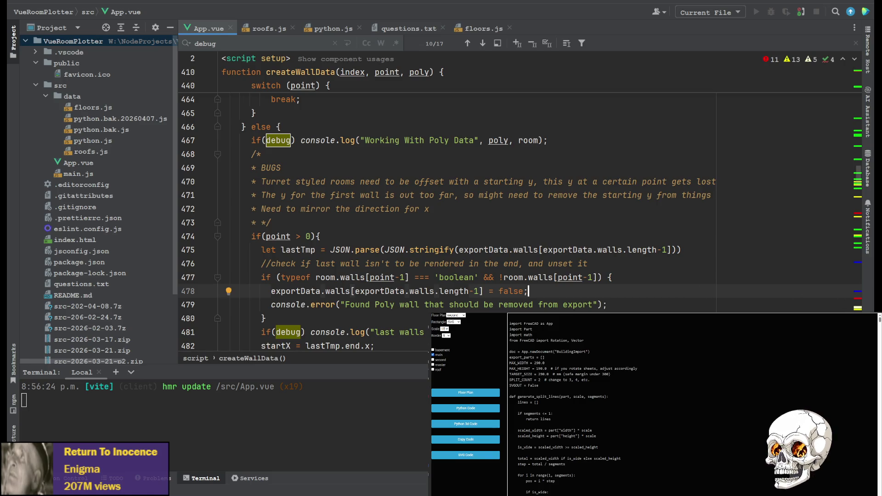
key(ctrl+s)
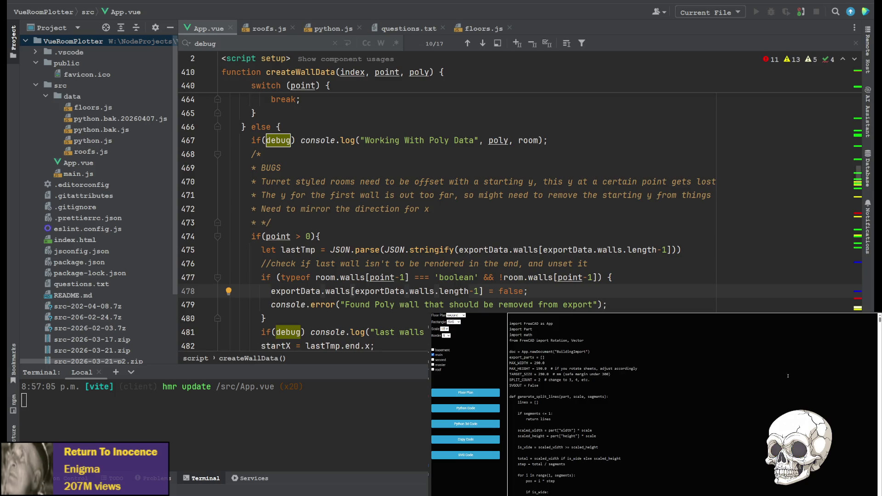
click(480, 423)
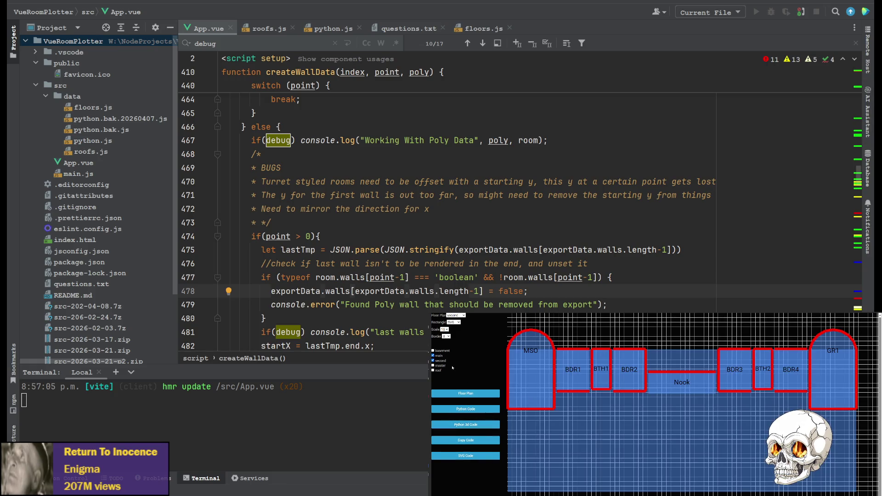
Show the generated Python 3D code and rerun the AllWRoofs.FCMacro import macro.
click(483, 426)
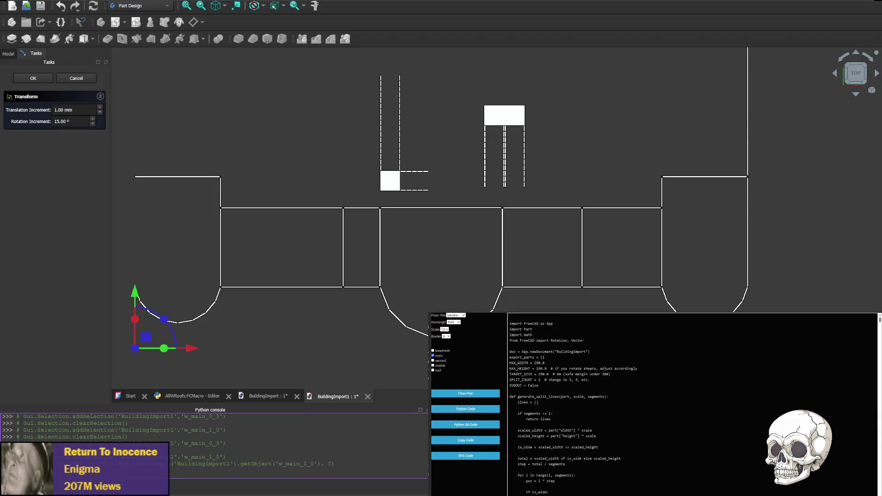
click(193, 396)
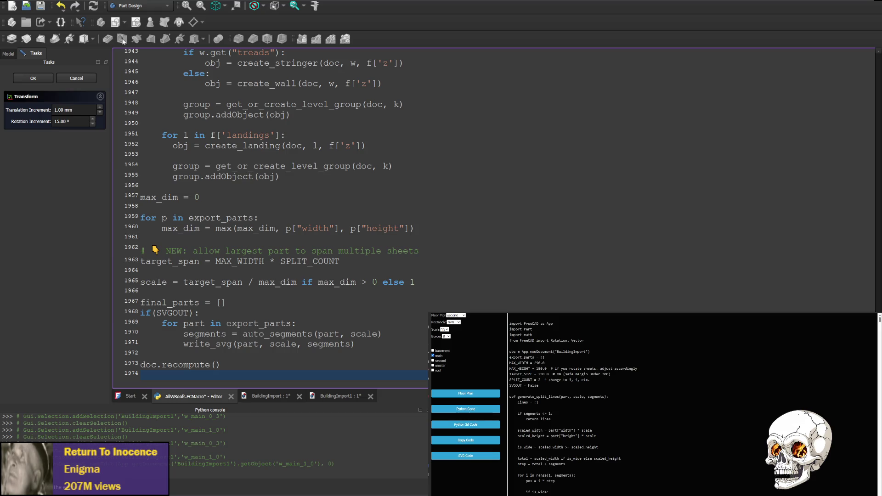
key(ctrl+F6)
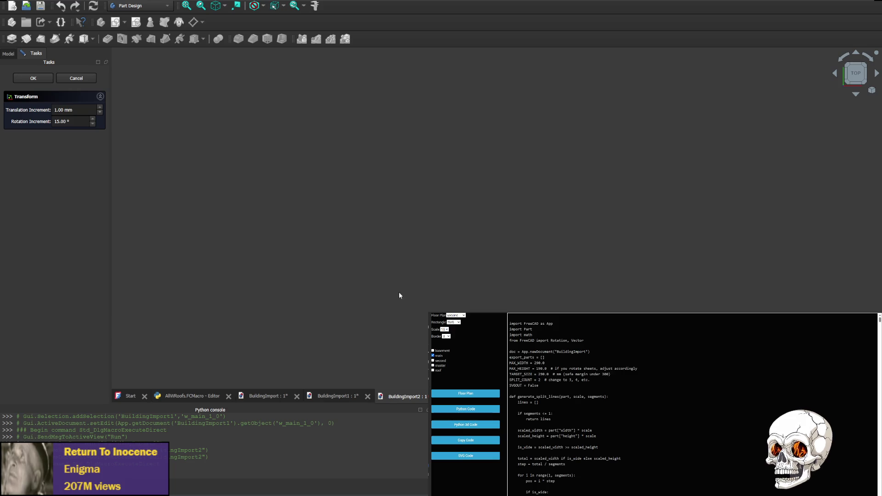
click(192, 396)
Scroll up through the wall data to line 640 and select the bare false after w-main-0-3.
scroll(235, 201, down, 15)
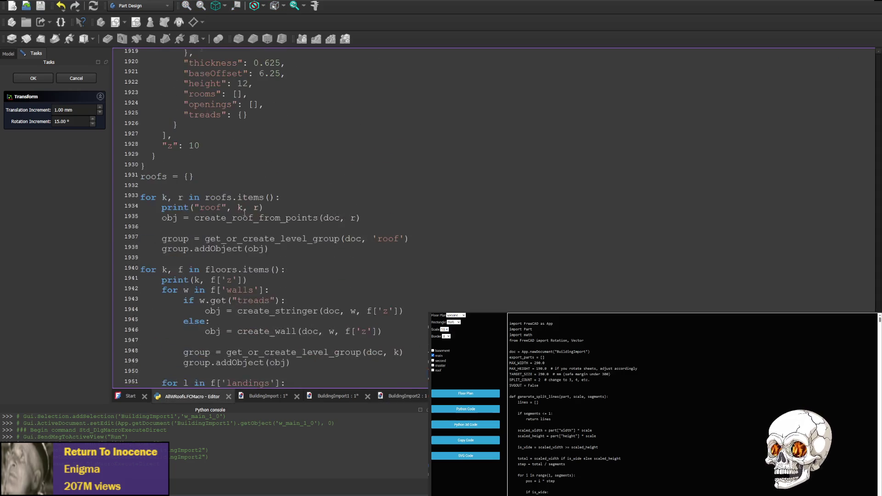
scroll(235, 201, up, 20)
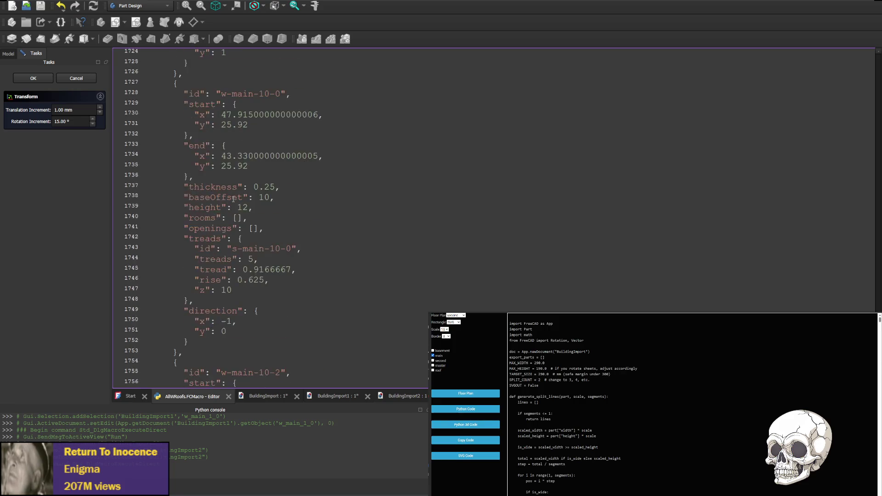
scroll(233, 198, up, 20)
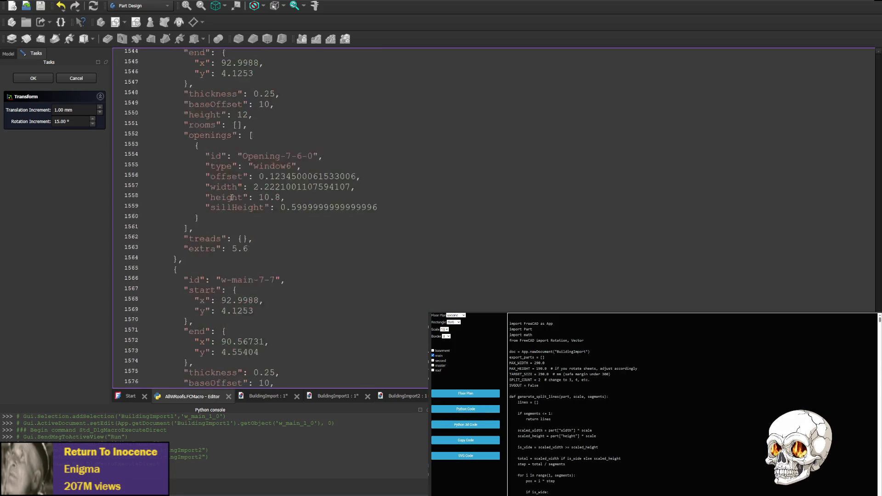
scroll(252, 196, up, 20)
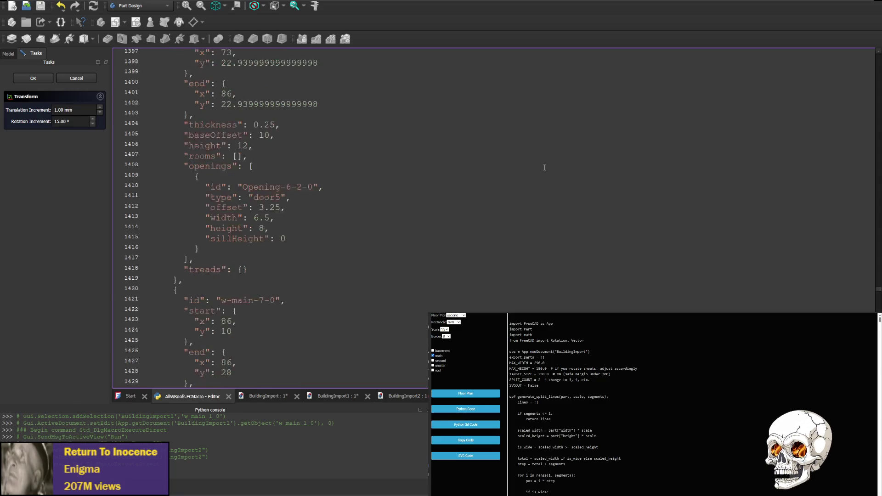
click(367, 176)
key(Page_Up)
key(Page_Up)
key(Page_Up)
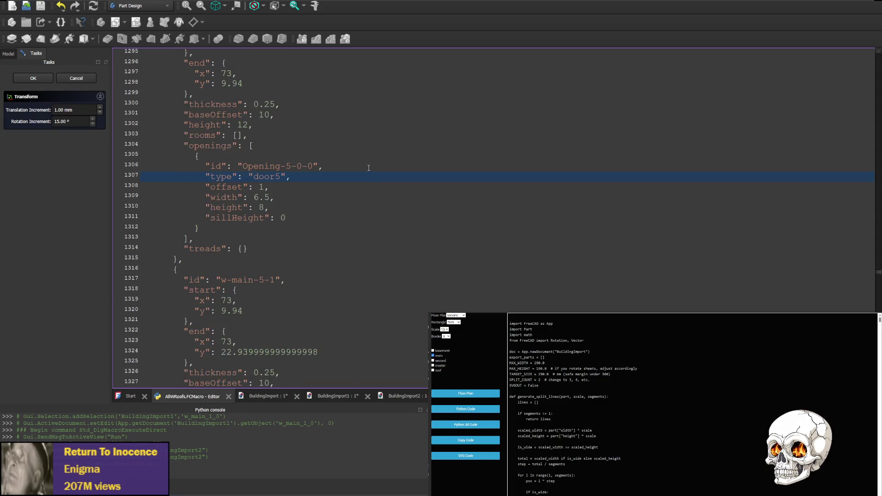
key(Page_Up)
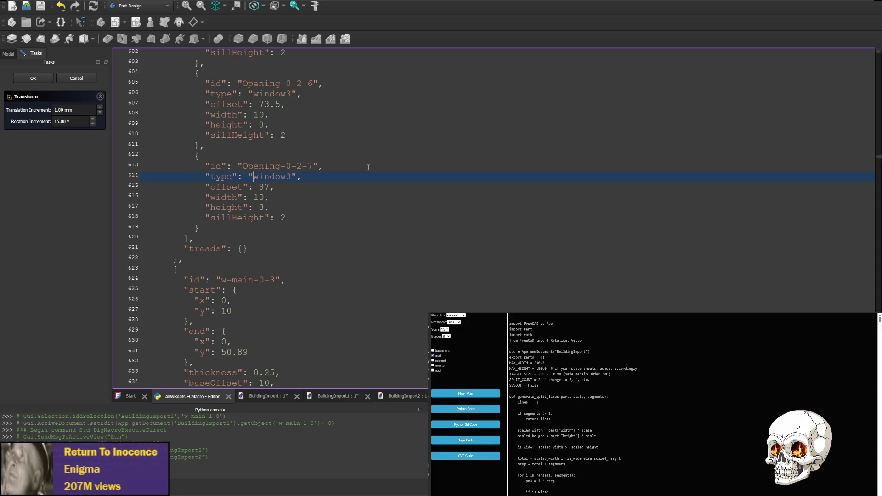
key(ctrl+Left)
key(ctrl+Left)
scroll(241, 233, down, 4)
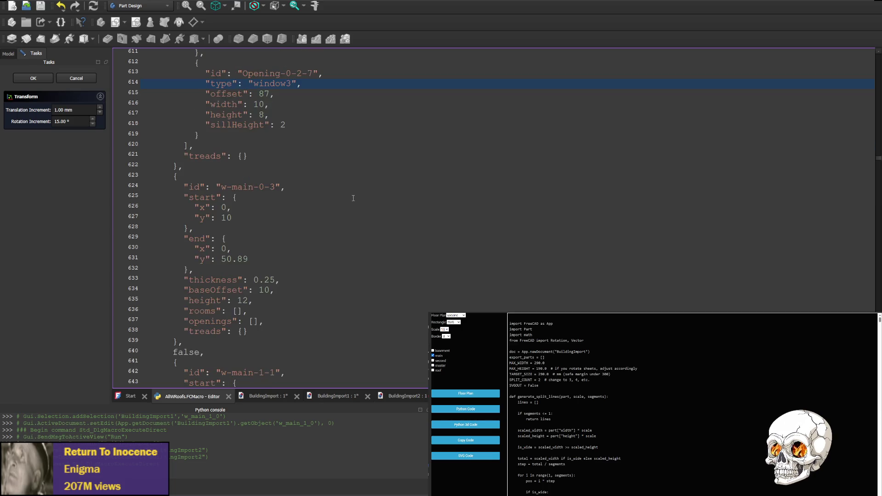
double_click(175, 321)
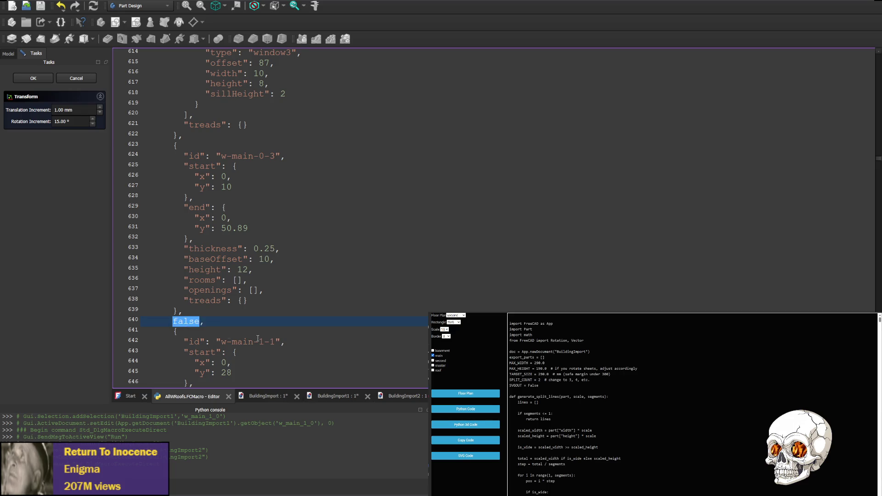
Replace the bare false entries at lines 640 and 1456 with name-false objects, quoting "name" on 1456.
key(ctrl+v)
scroll(290, 304, down, 20)
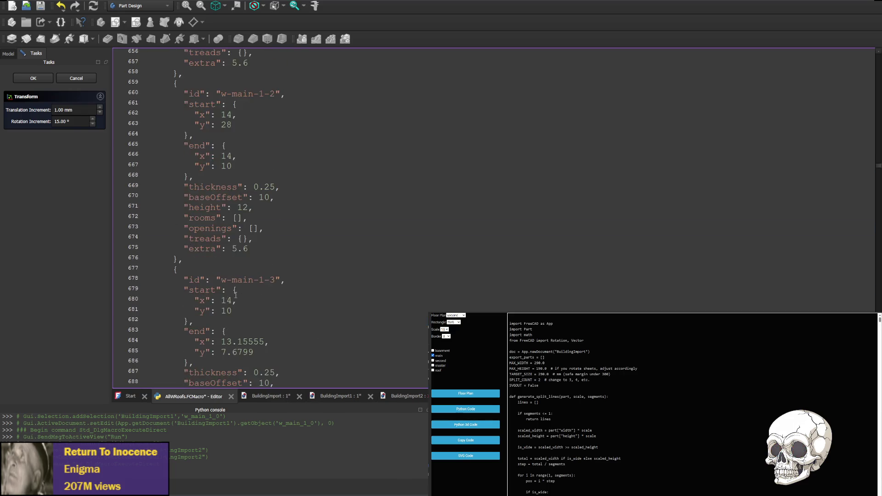
scroll(223, 279, down, 20)
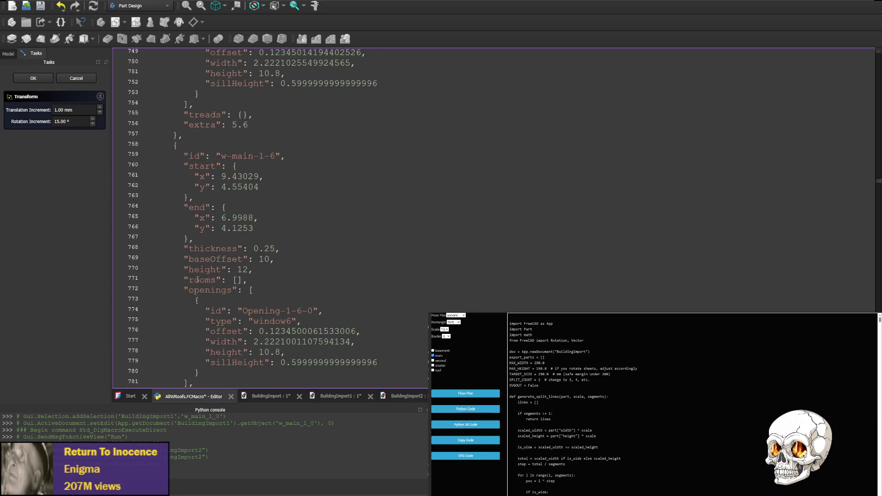
scroll(197, 278, down, 20)
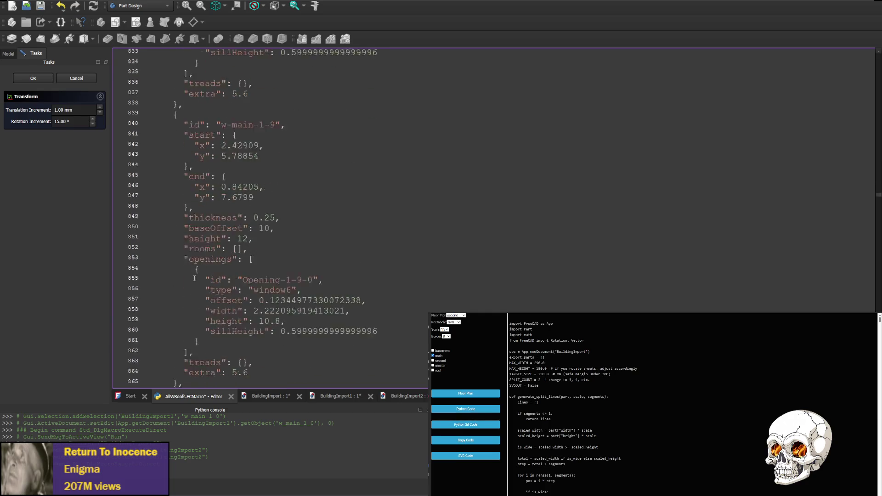
scroll(195, 282, down, 20)
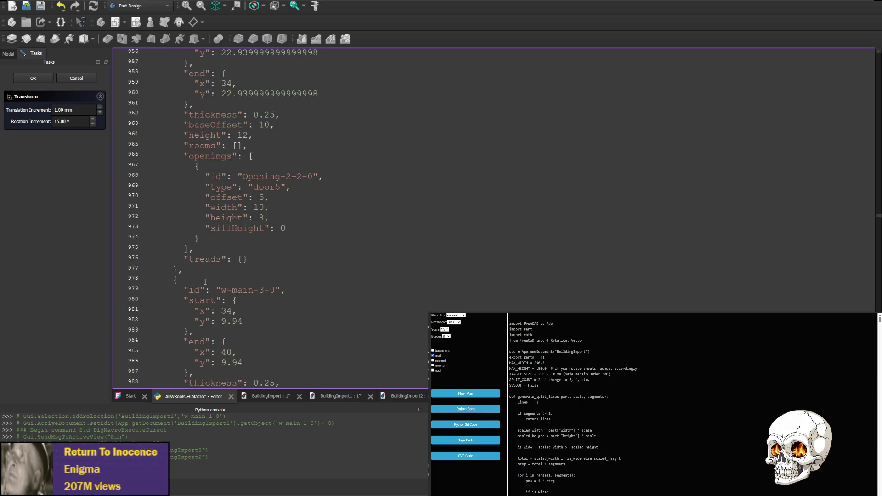
scroll(202, 280, down, 20)
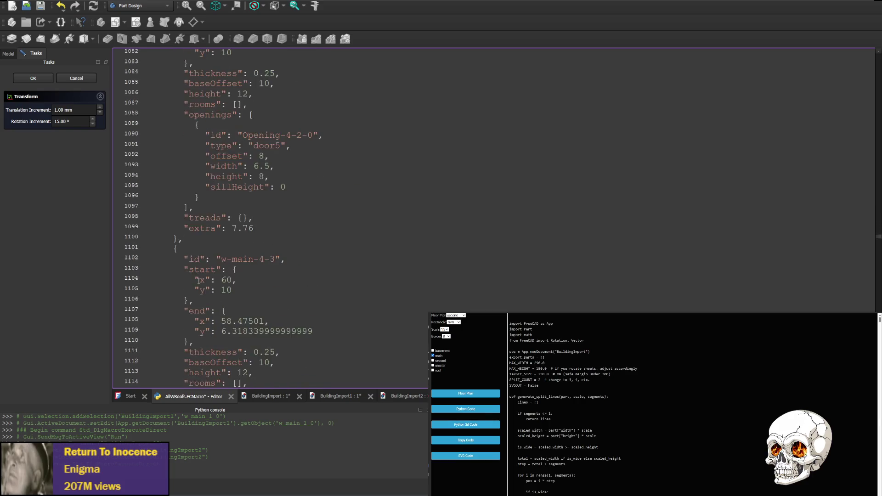
scroll(204, 281, down, 20)
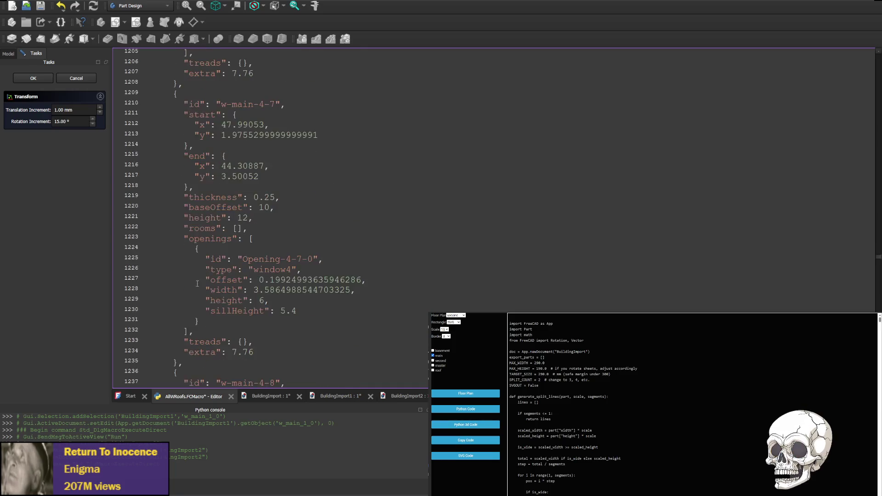
scroll(189, 283, down, 20)
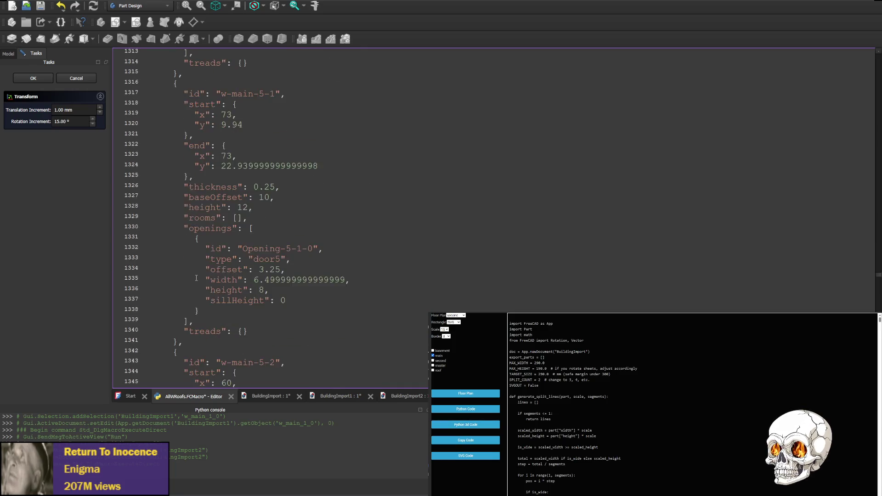
scroll(195, 284, down, 20)
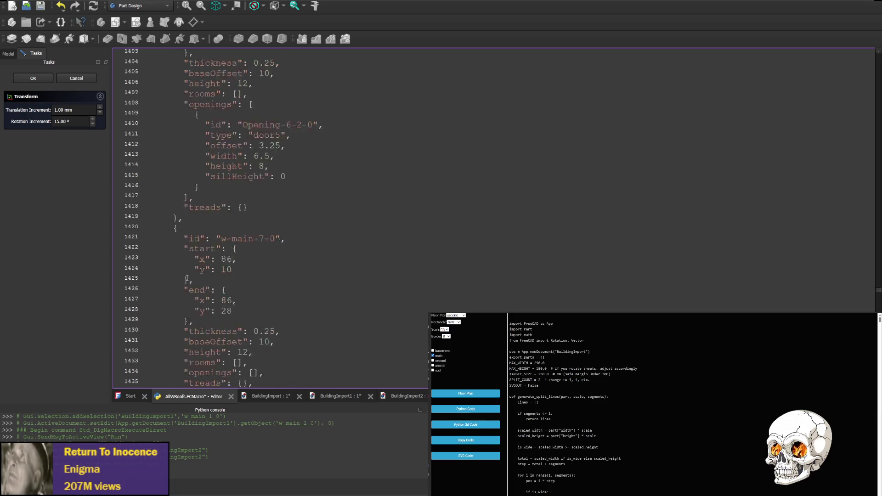
scroll(189, 279, up, 1)
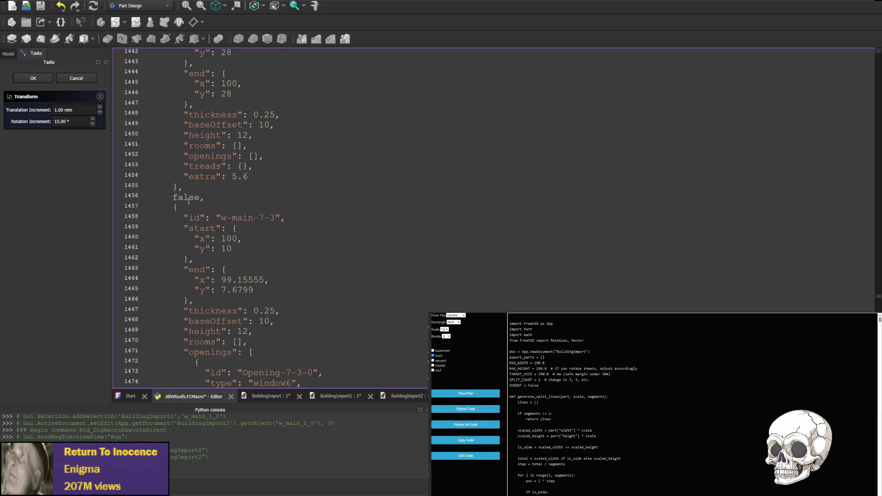
key(ctrl+v)
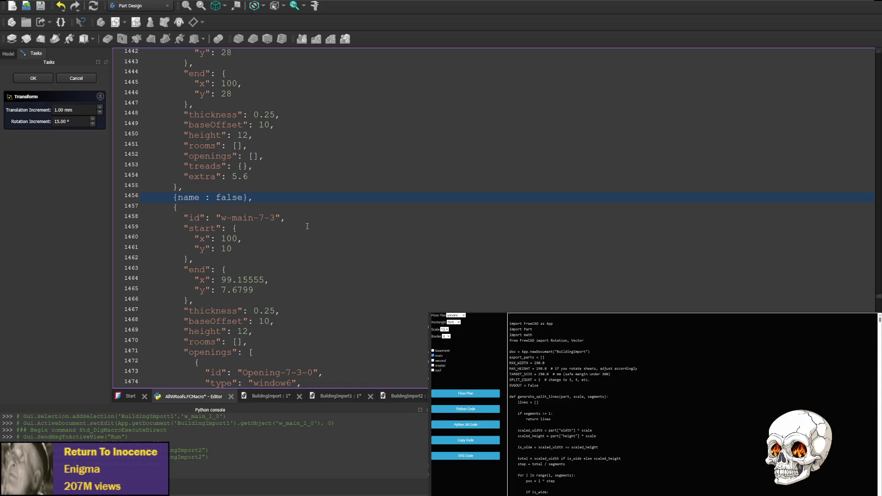
click(176, 197)
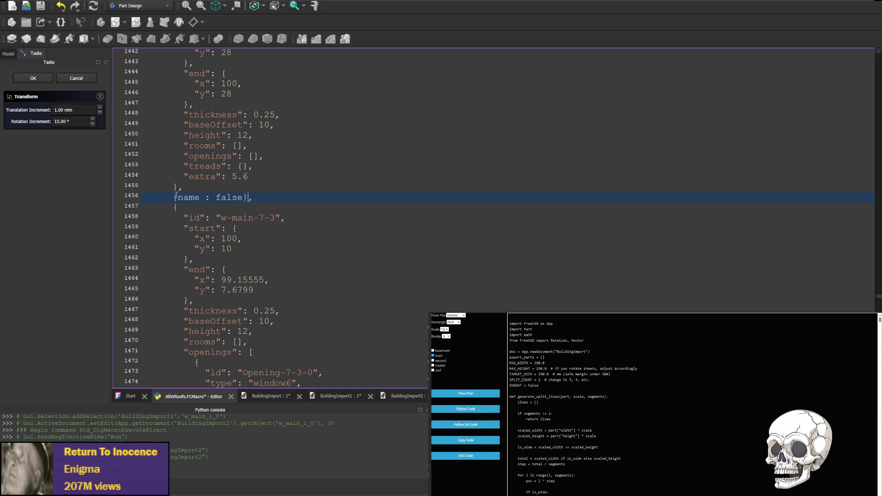
text("name)
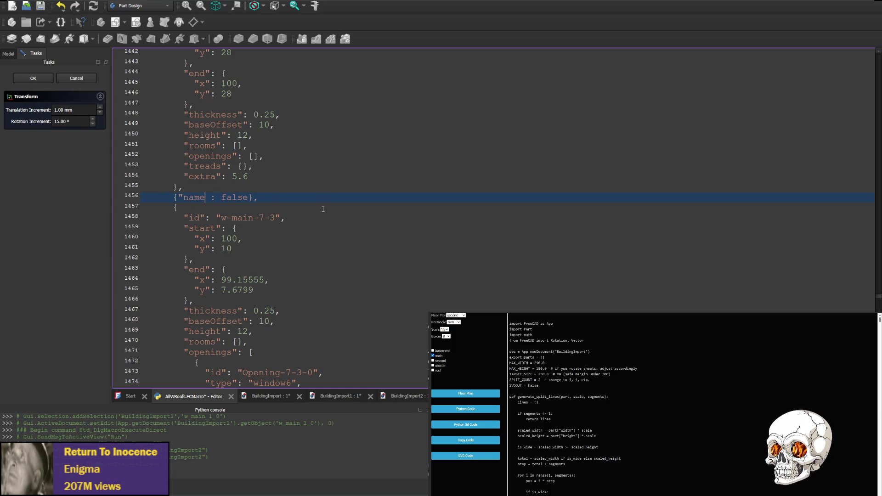
text(")
Quote the name key in the false entry back on line 640.
key(Page_Up)
key(Page_Up)
key(Page_Up)
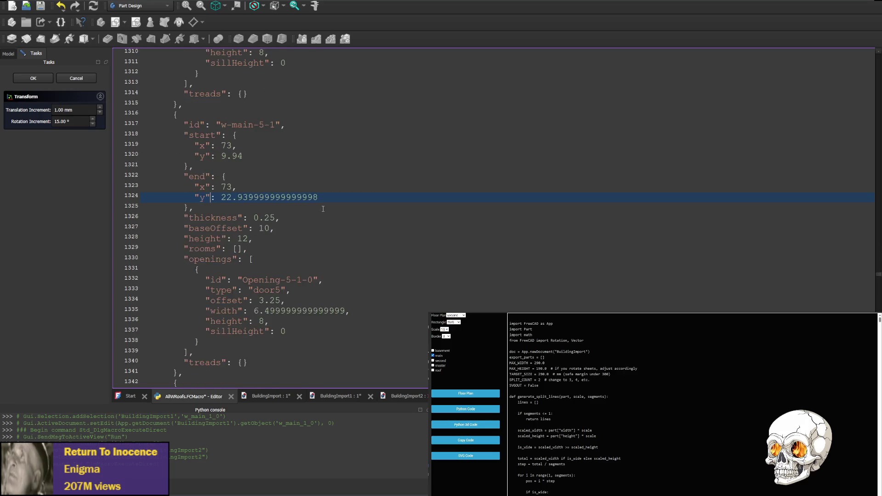
key(Page_Up)
key(Page_Up)
key(Page_Up)
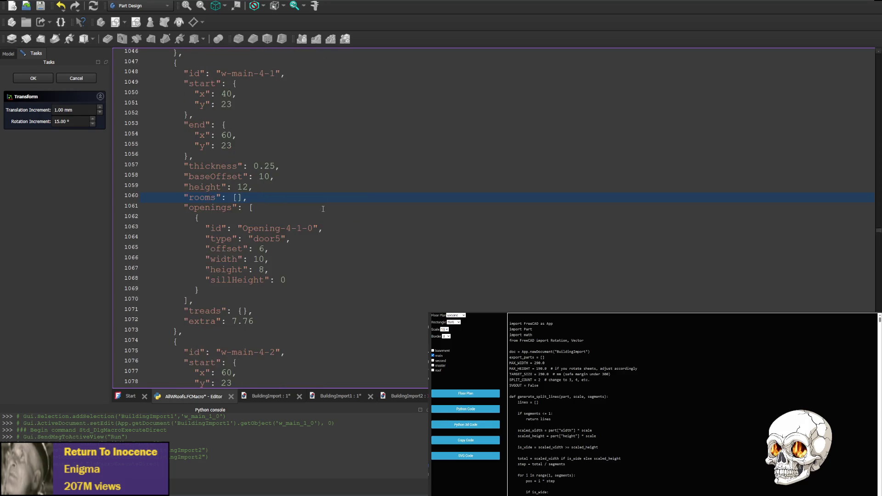
key(Page_Up)
key(Page_Up)
key(Page_Up)
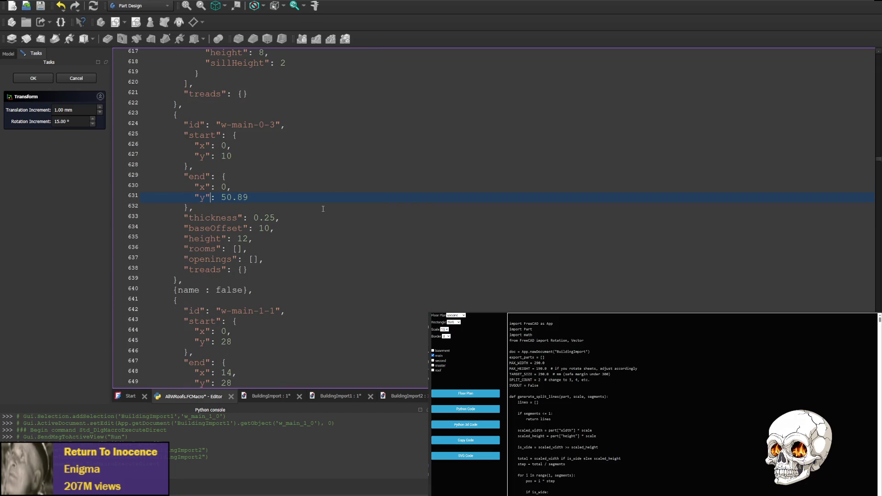
click(178, 290)
text("name)
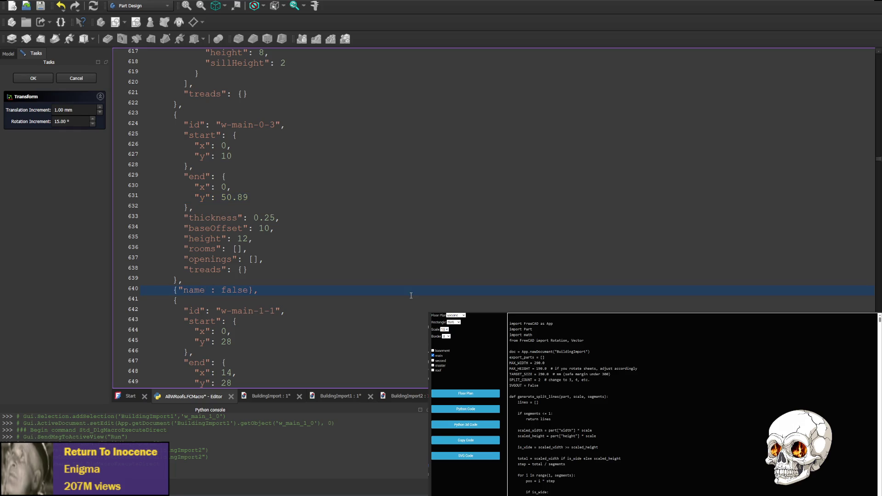
text(")
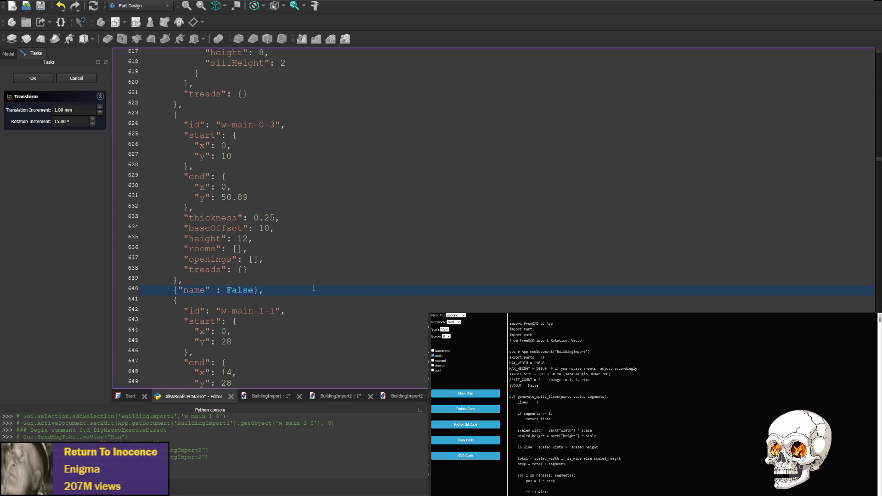
Page through the wall data, then search the macro for 'false' to reach line 1456.
key(Page_Down)
key(Page_Down)
key(Page_Down)
key(Page_Down)
key(Page_Down)
key(Page_Down)
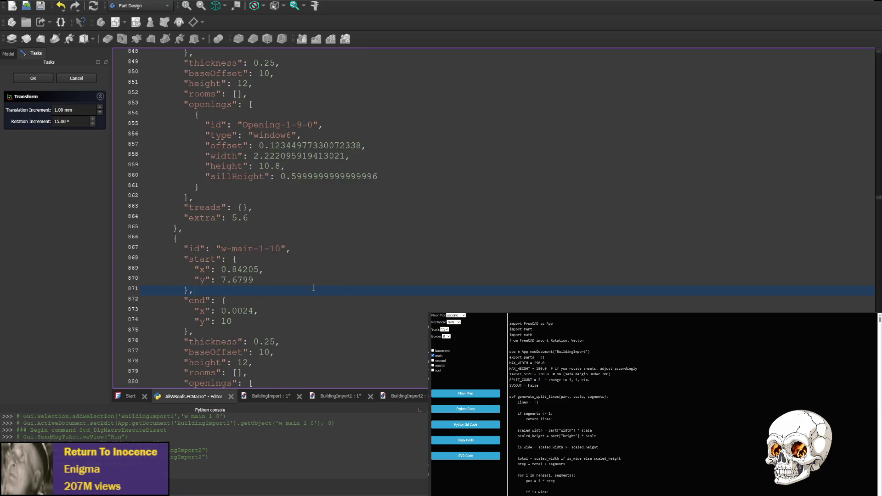
key(Page_Down)
key(Page_Down)
key(Page_Down)
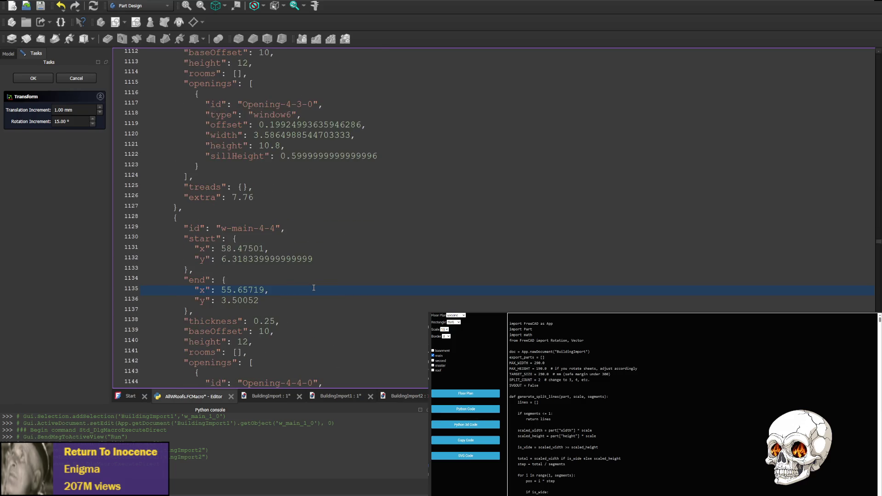
key(Page_Down)
key(Page_Down)
key(Page_Down)
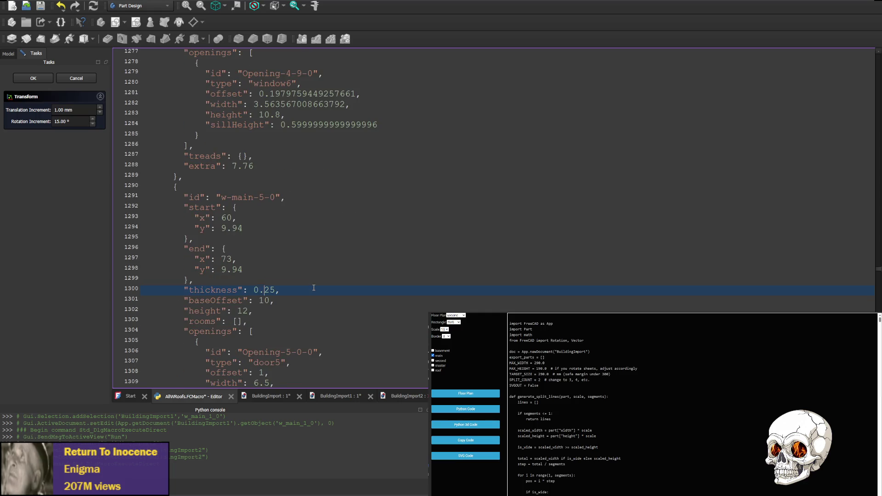
key(Page_Down)
key(Page_Down)
key(Page_Down)
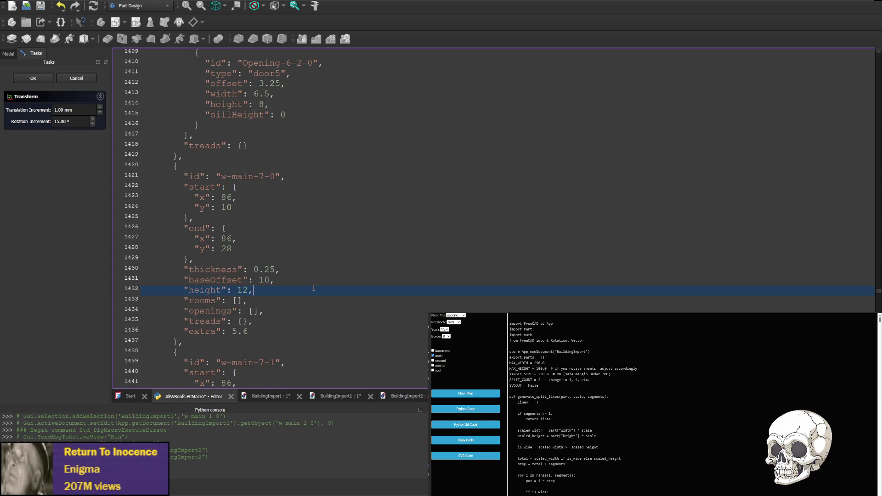
key(Page_Down)
key(Page_Down)
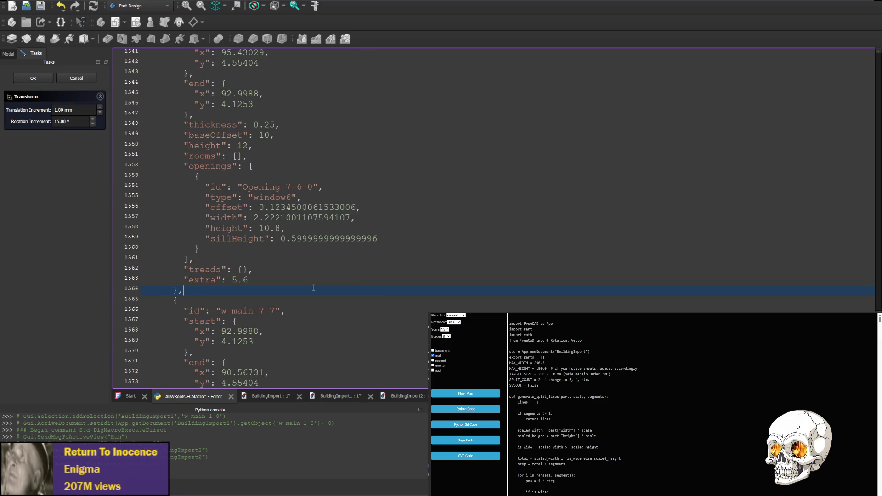
key(Page_Up)
key(Page_Up)
key(Page_Up)
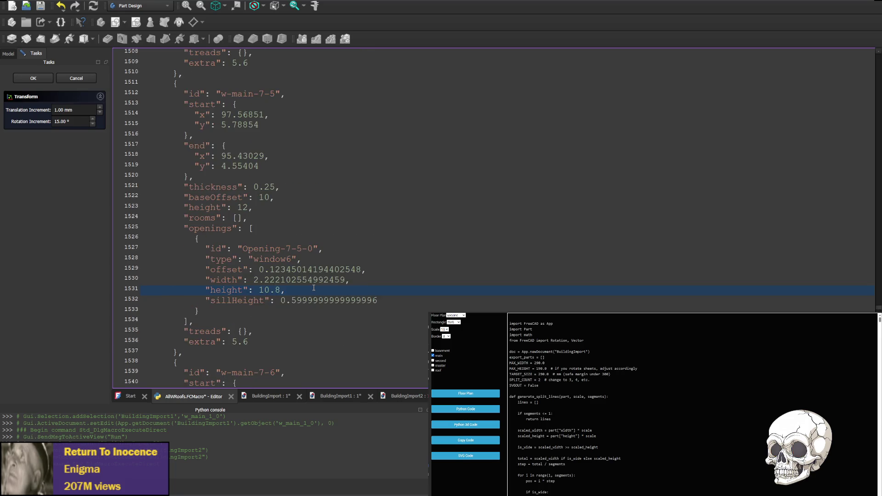
key(Page_Up)
key(Page_Up)
key(Page_Up)
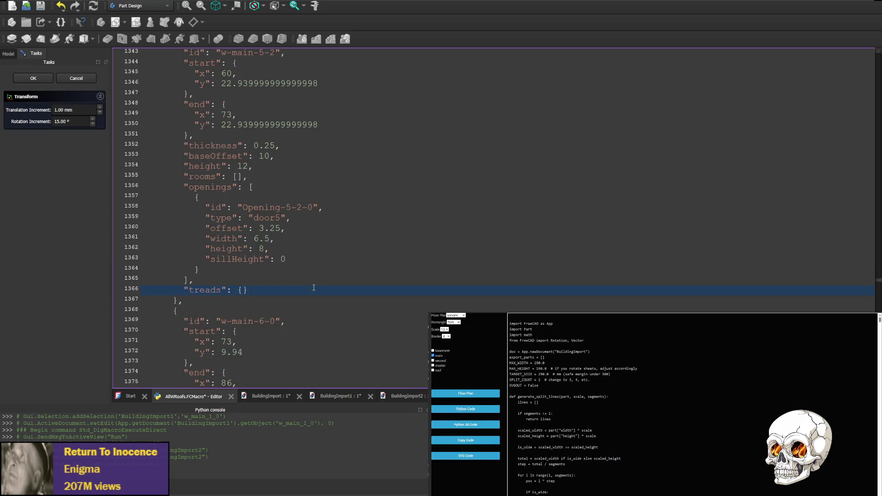
key(Page_Up)
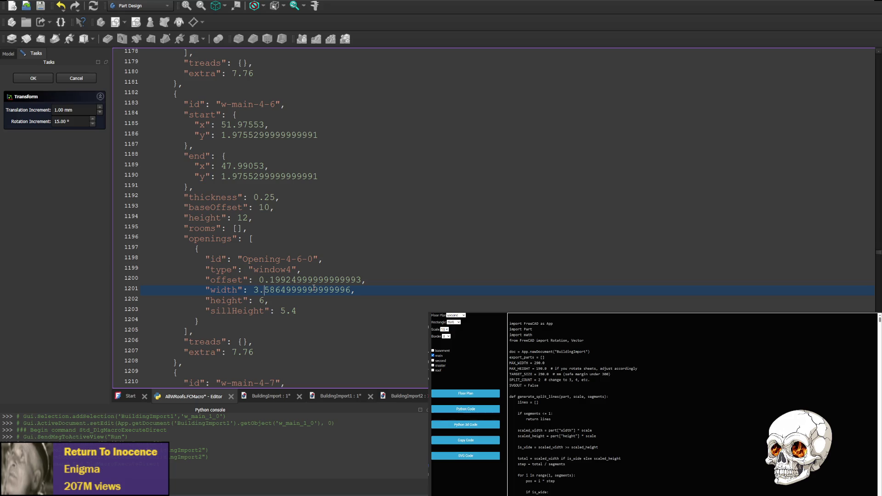
key(ctrl+f)
text(false)
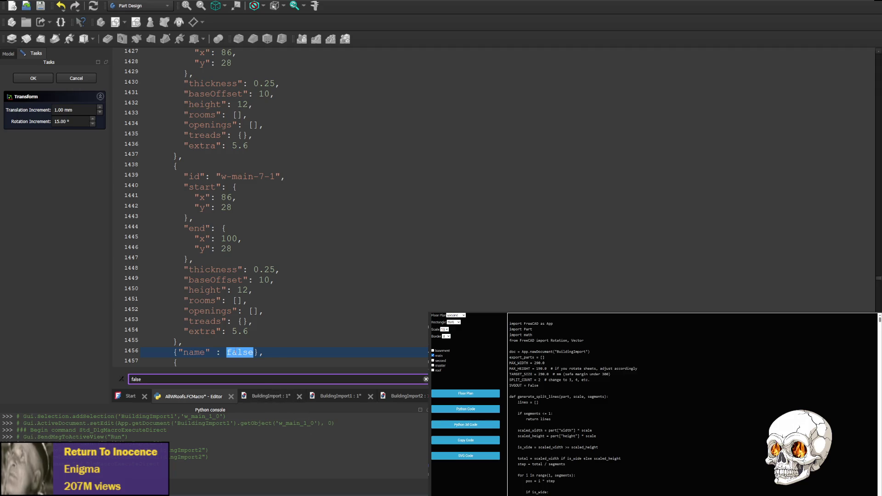
Change the flag on line 1456 from false to Python's capitalised False.
click(235, 352)
key(BackSpace)
text(F)
click(263, 340)
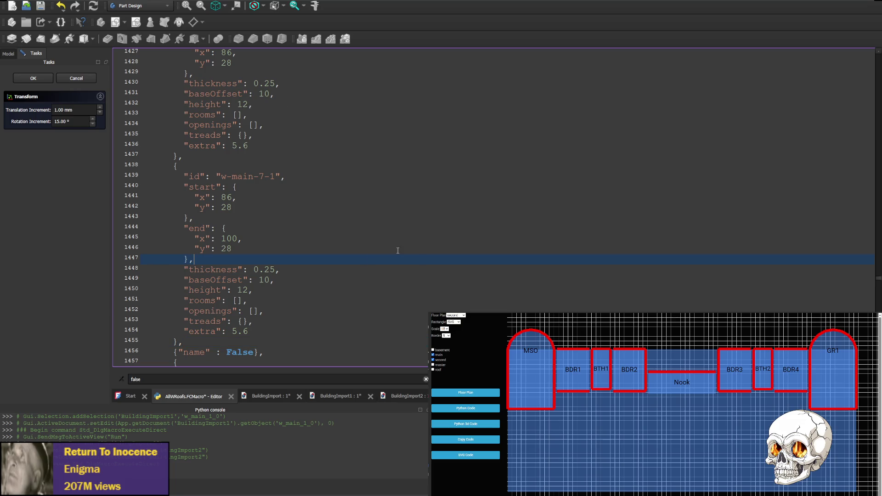
scroll(398, 250, down, 1)
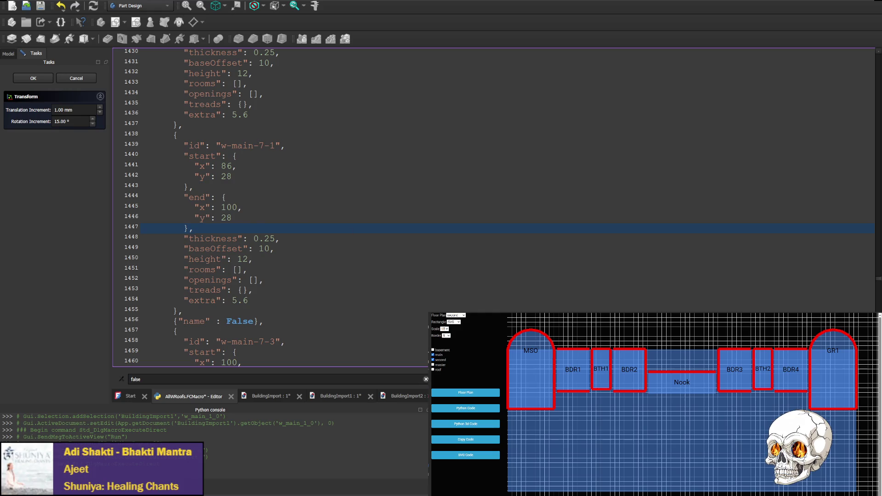
Save and run the macro with Ctrl+F6, then page down to the floors loop in the code.
key(ctrl+F6)
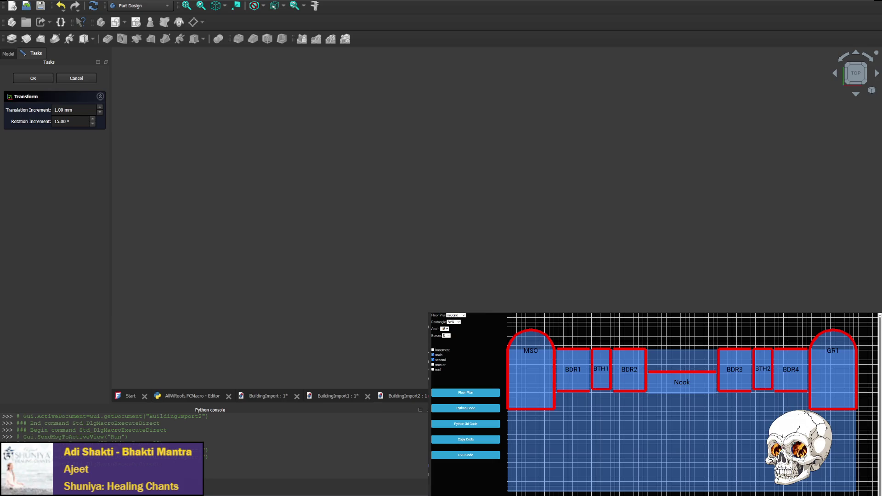
click(192, 396)
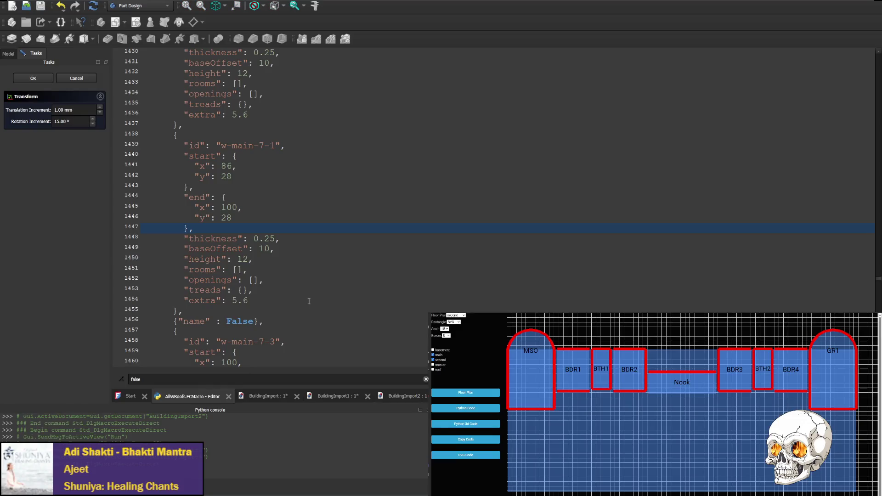
click(313, 296)
key(Page_Down)
key(Page_Down)
key(Page_Down)
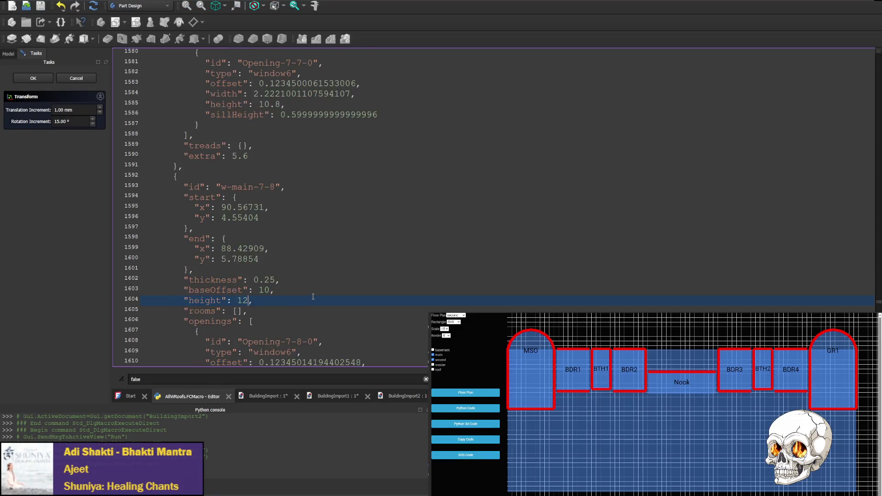
key(Page_Down)
key(Page_Down)
key(Page_Down)
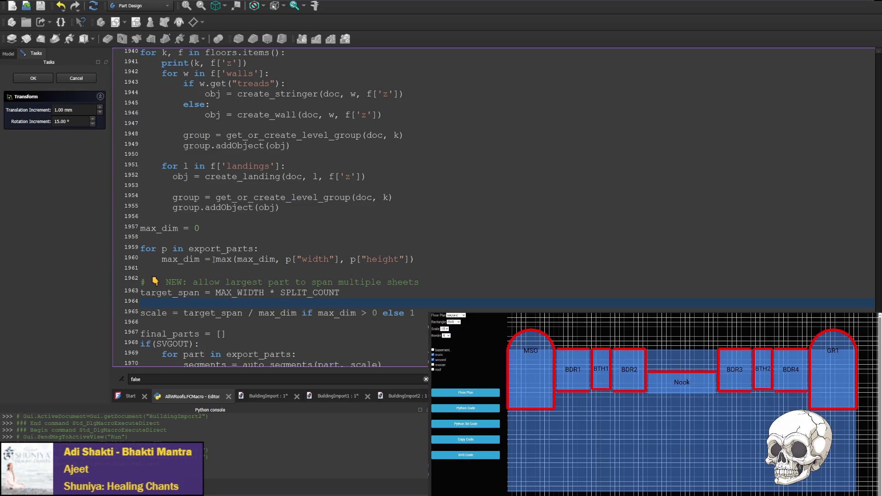
scroll(214, 259, down, 2)
scroll(231, 261, up, 4)
scroll(209, 147, up, 3)
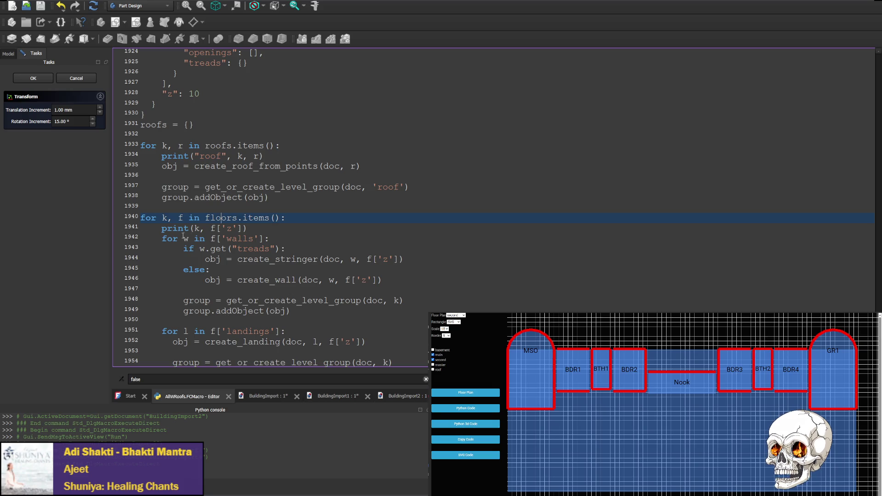
click(351, 242)
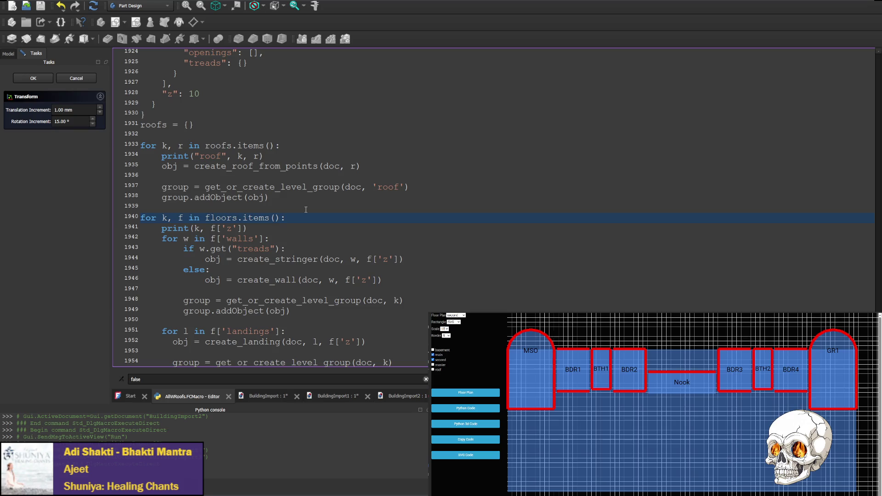
Scroll through the landings data and select the print(k, f['z']) arguments on line 1941.
scroll(308, 183, up, 15)
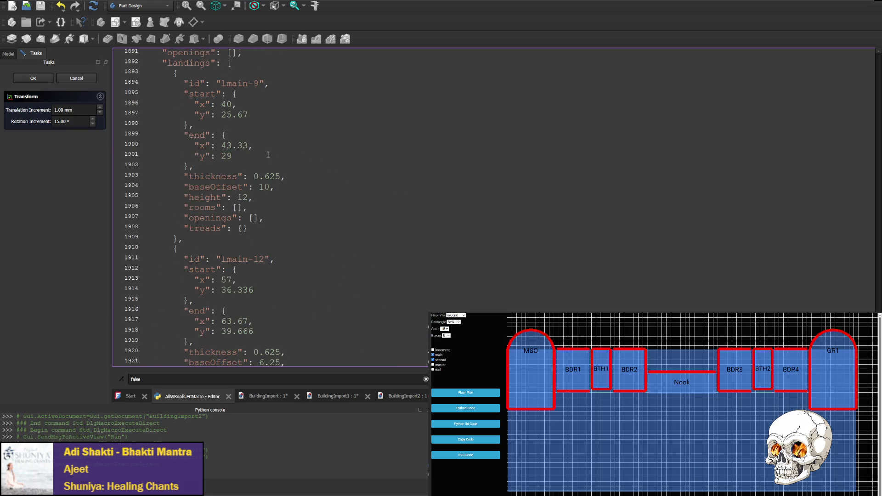
scroll(168, 175, up, 5)
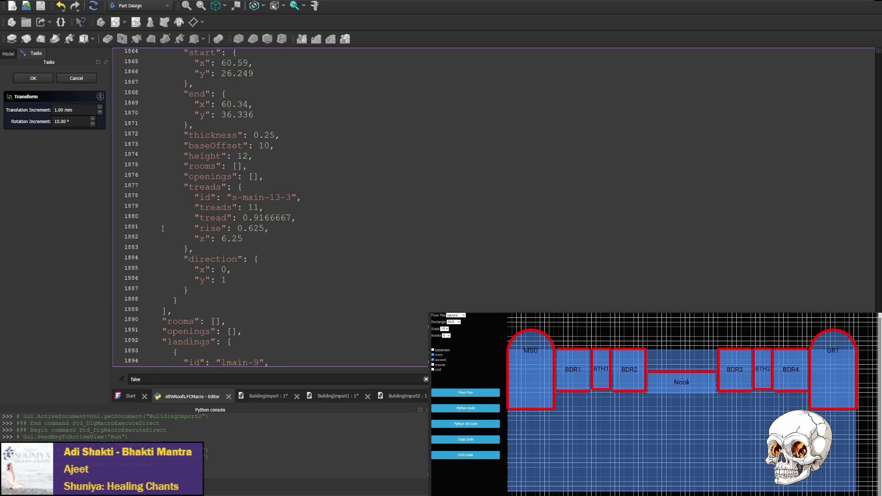
scroll(169, 237, down, 10)
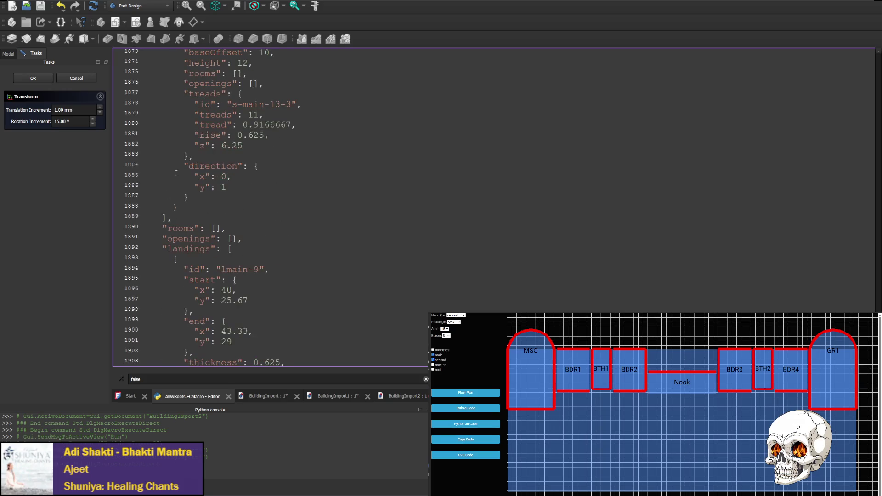
scroll(190, 214, down, 3)
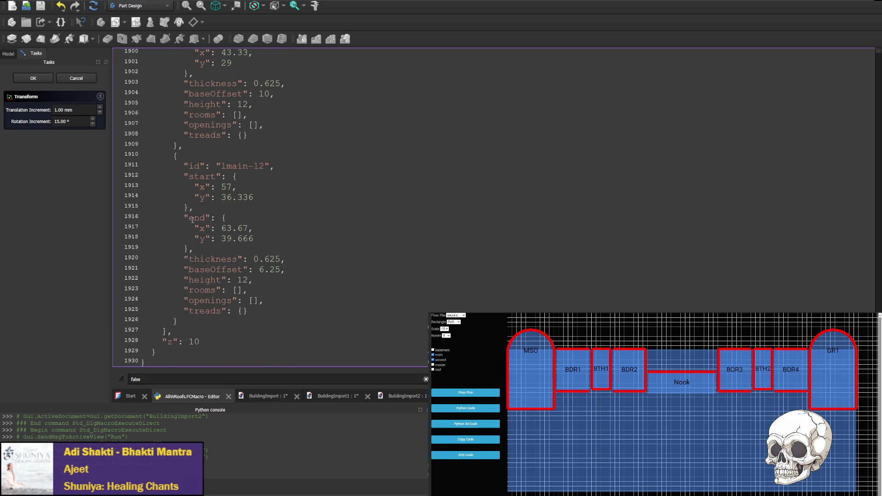
scroll(169, 317, down, 7)
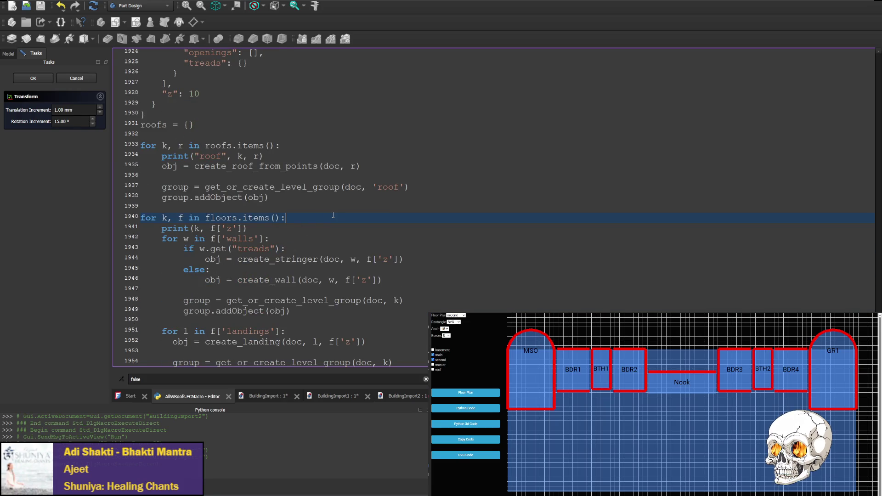
double_click(198, 228)
drag(210, 228, 242, 228)
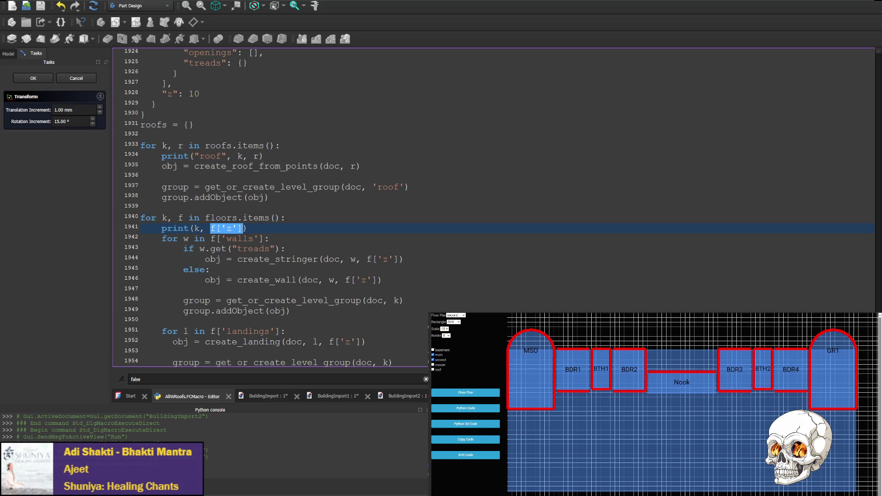
Expand BuildingImport3's main group in the Model tree, then return to the AllWRoofs.FCMacro code.
click(8, 54)
click(13, 111)
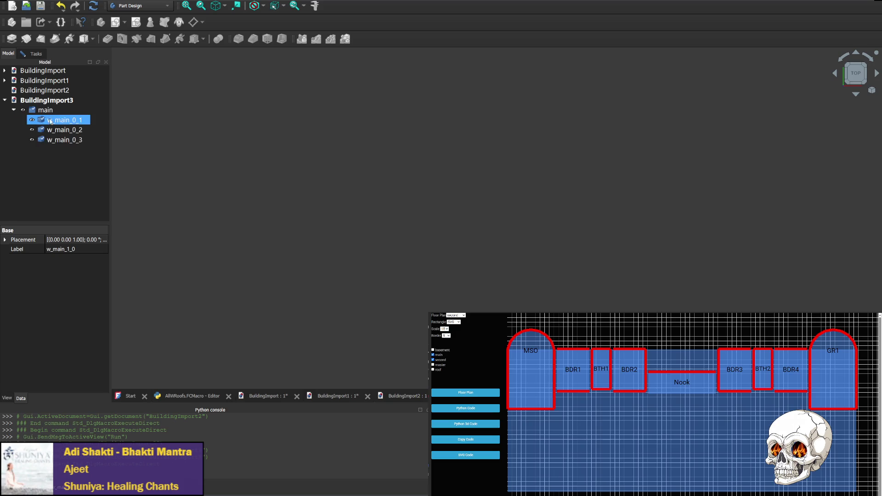
click(194, 400)
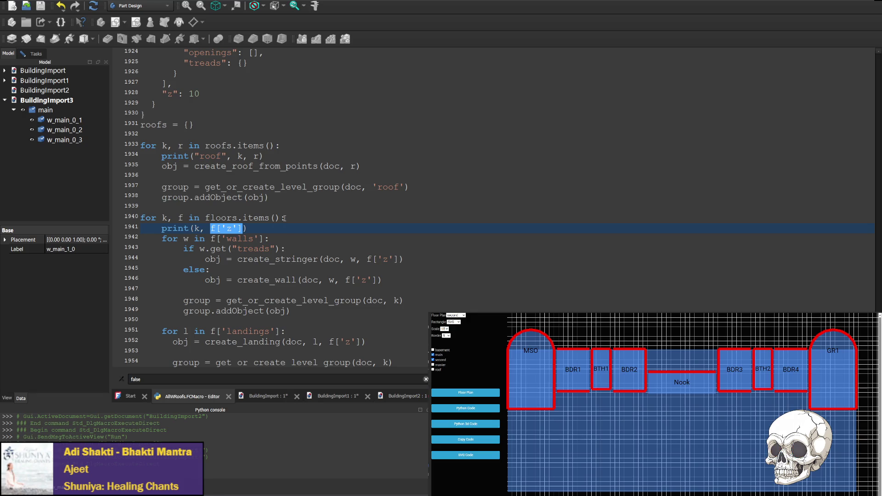
Insert a blank line after print(k, f['z']) on line 1941, then scroll through the surrounding data.
click(264, 228)
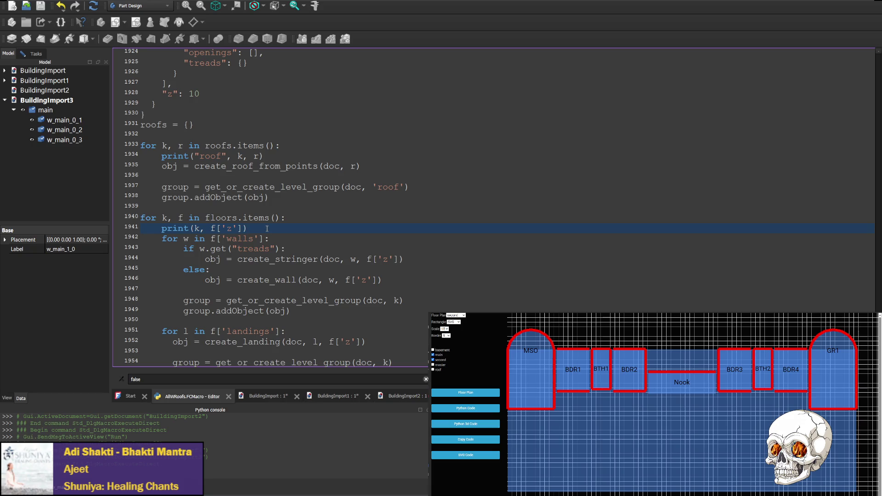
key(Return)
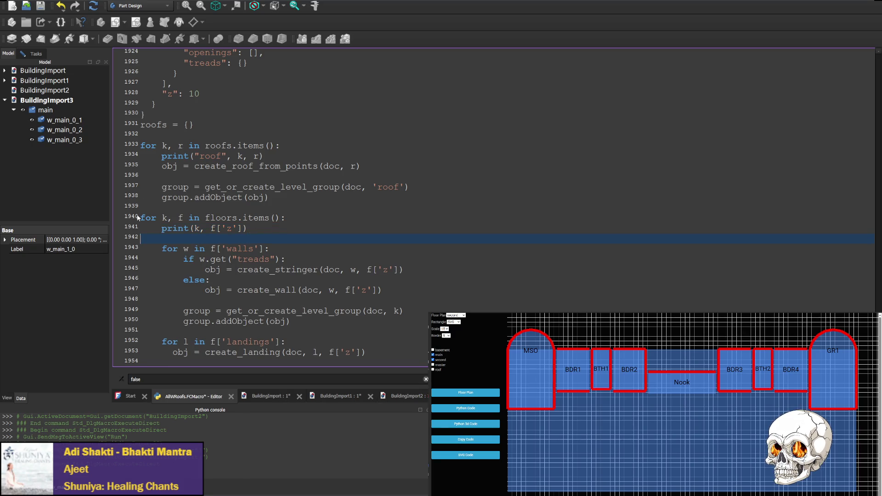
drag(141, 249, 161, 248)
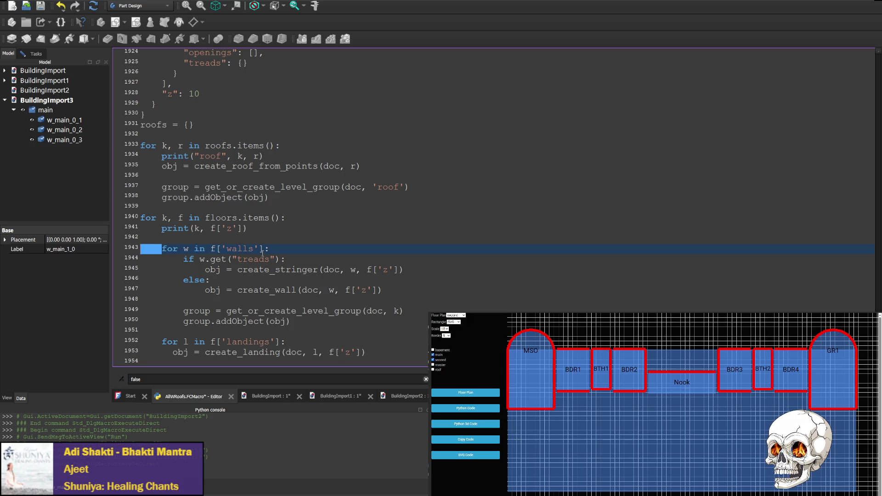
scroll(264, 227, up, 20)
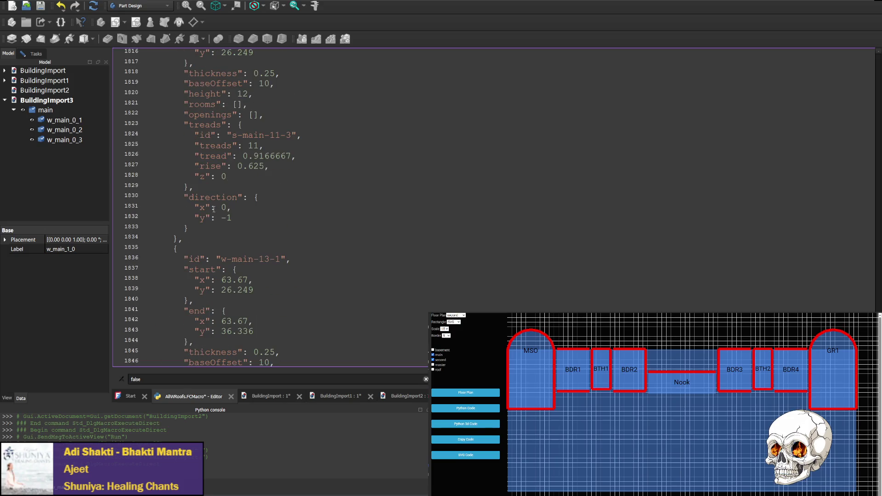
scroll(213, 209, up, 7)
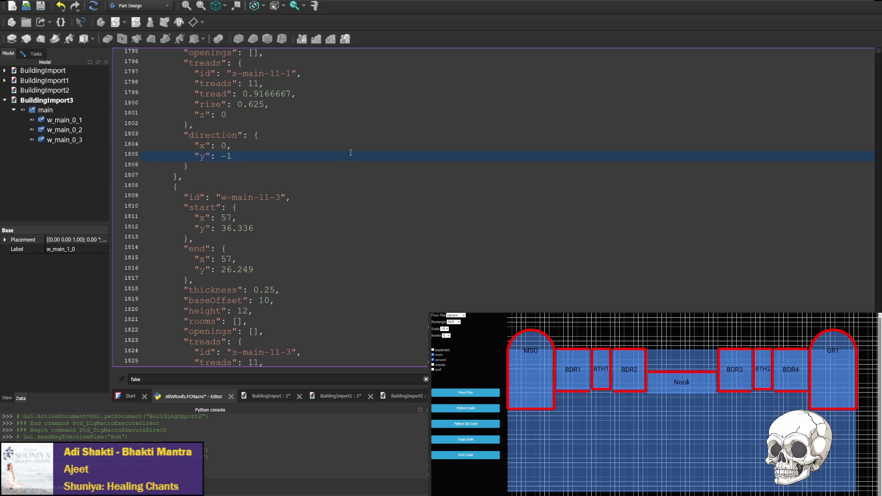
scroll(312, 212, down, 20)
scroll(312, 211, down, 20)
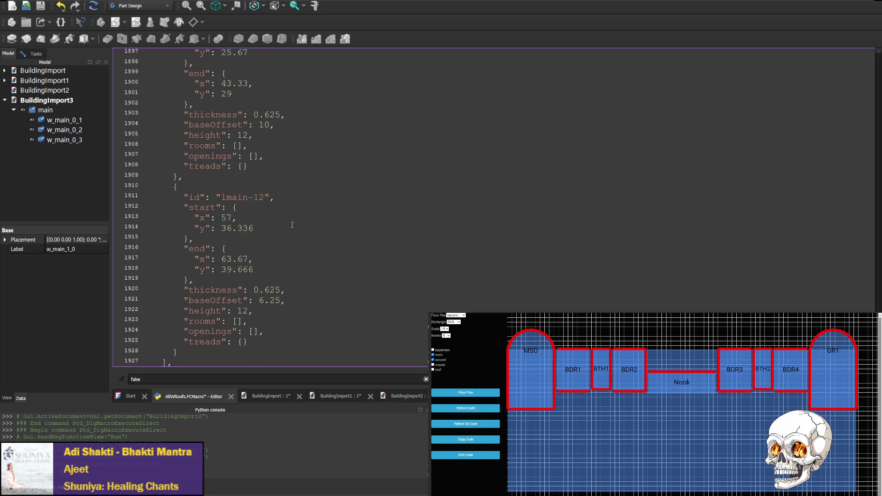
scroll(286, 222, down, 3)
scroll(289, 223, up, 2)
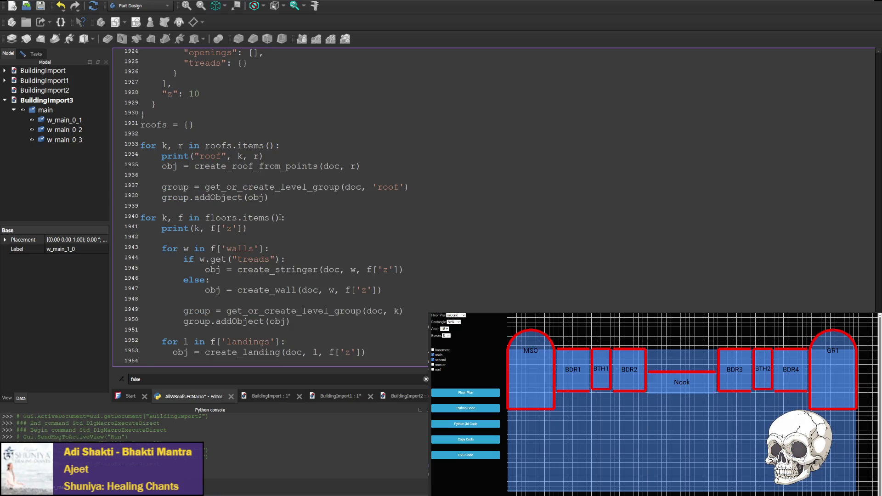
Search the macro for create_wall to jump to the function definition.
double_click(271, 289)
key(ctrl+c)
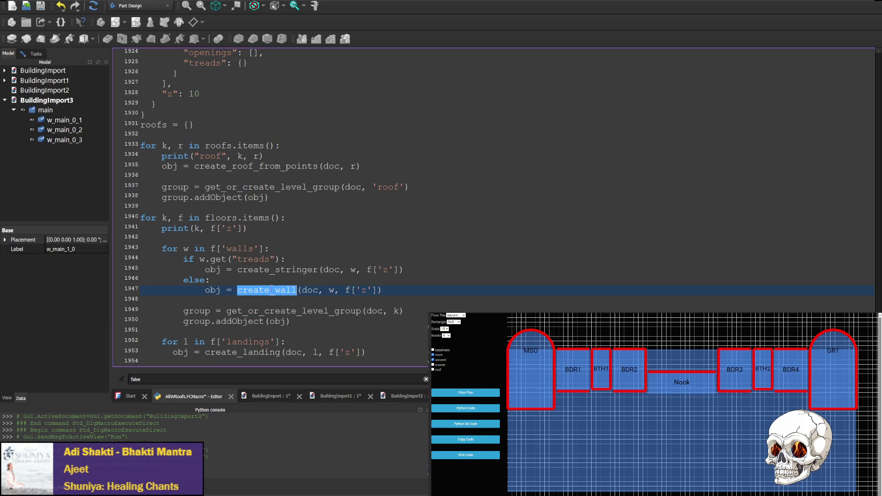
key(ctrl+f)
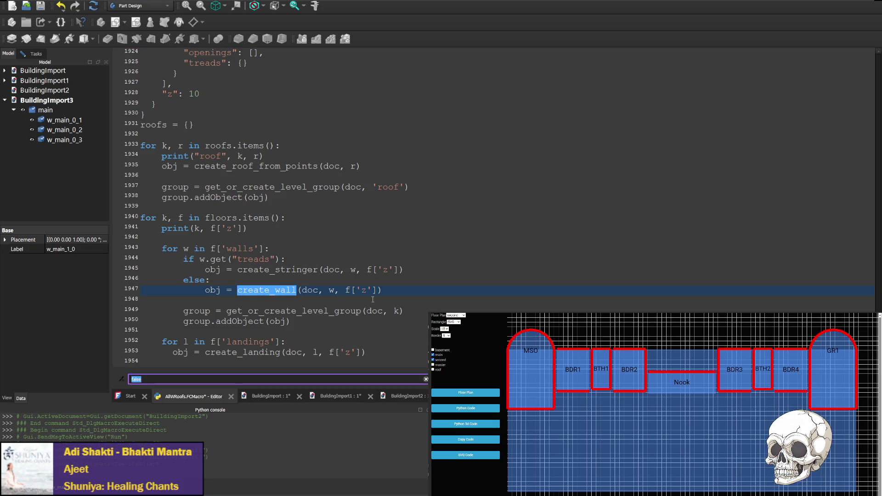
key(ctrl+v)
key(Return)
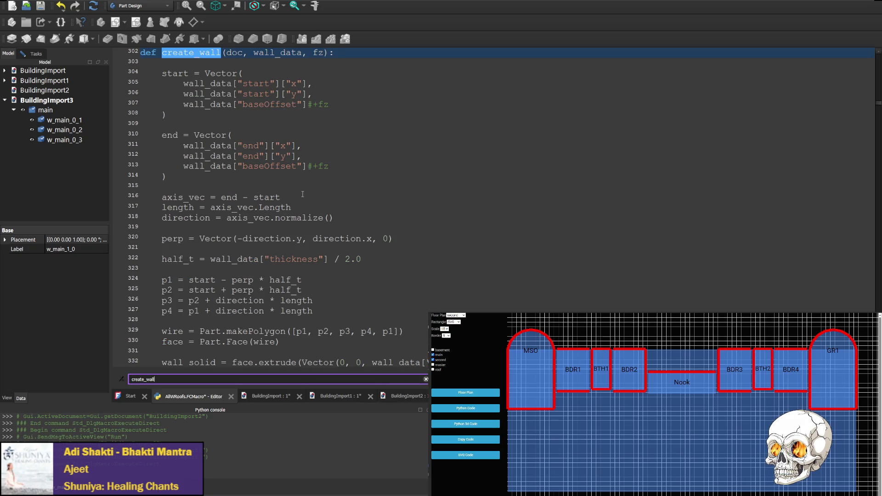
scroll(303, 195, up, 5)
double_click(277, 207)
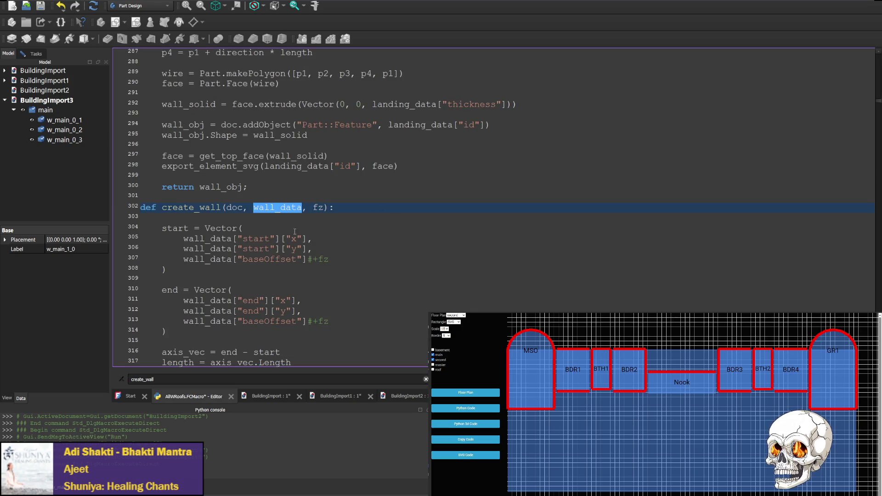
Add if(wall_data["name"] == False) with an indented return line at the top of create_wall.
click(264, 218)
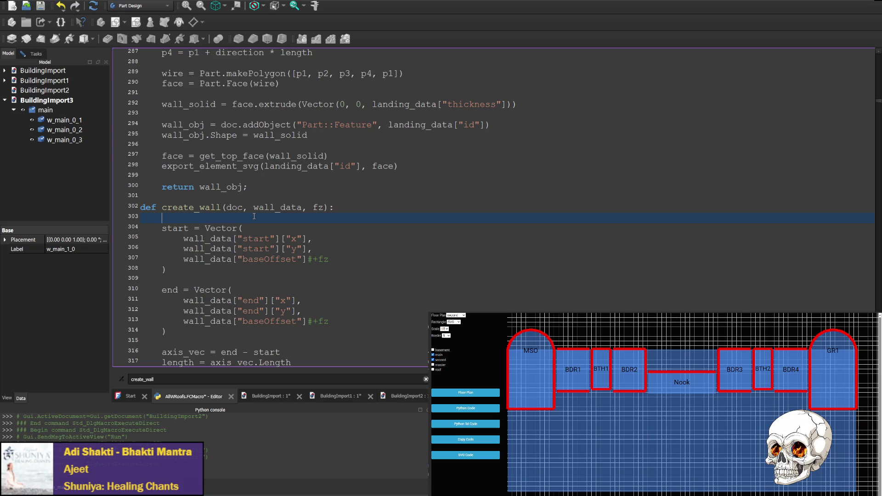
text(if()
text(wall_data)
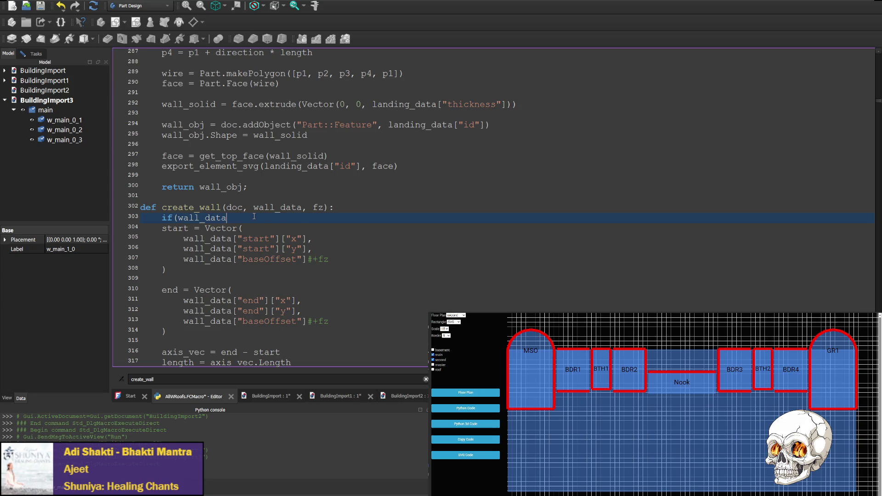
text([")
text(name"] )
text(== )
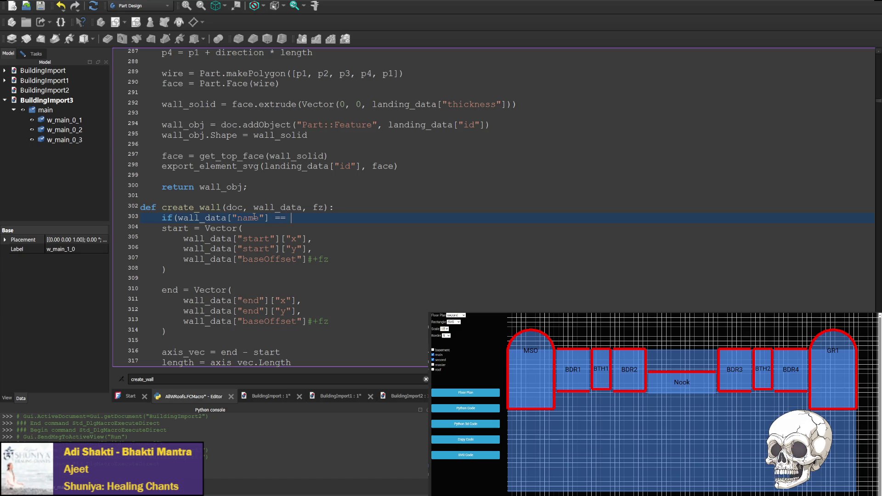
text(False))
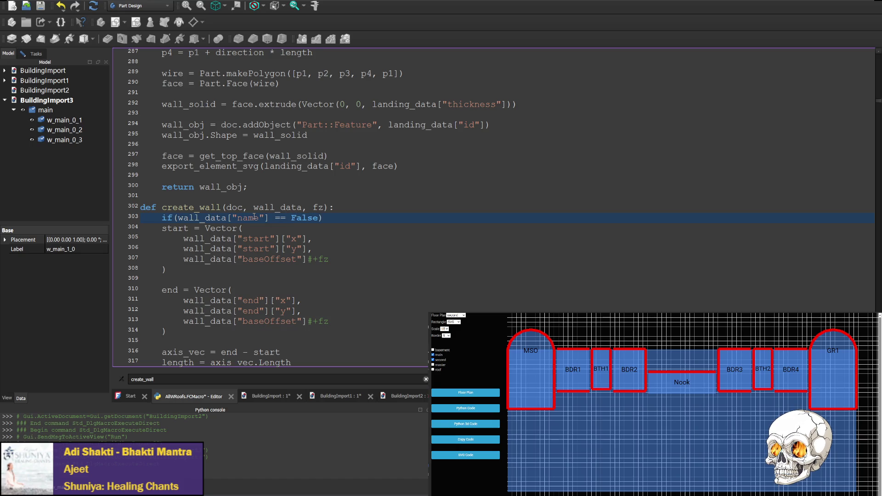
text( return;)
key(Return)
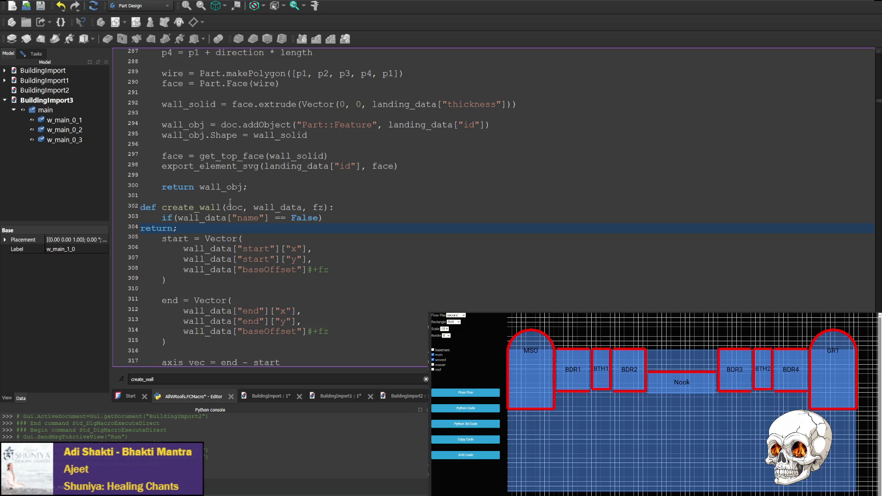
drag(184, 248, 134, 246)
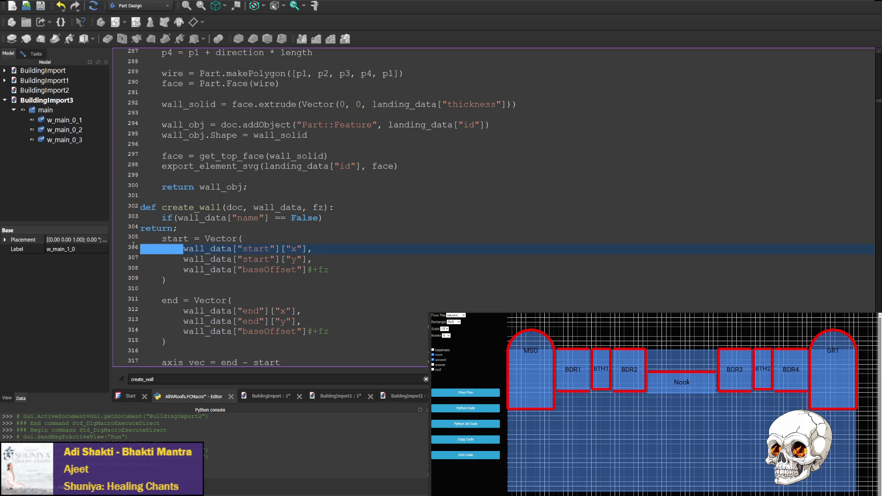
key(ctrl+c)
click(140, 229)
key(ctrl+v)
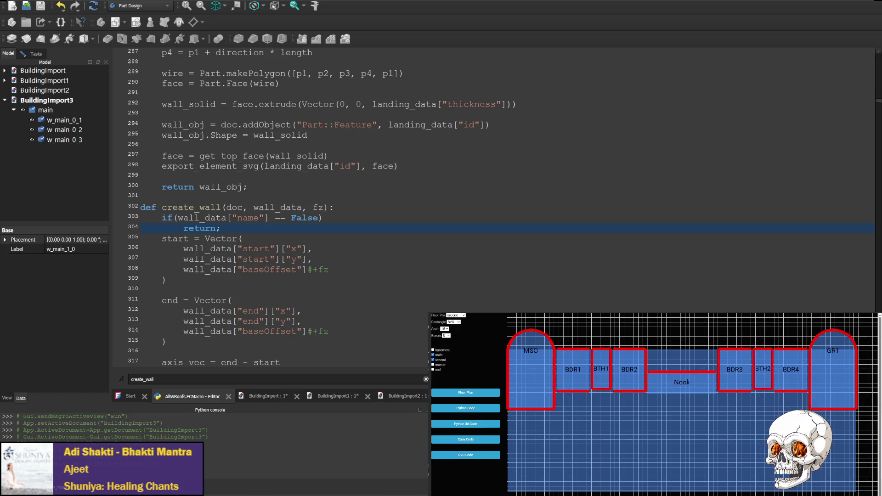
Add the missing colon to the False check on line 303, then save and run the macro, creating BuildingImport4.
click(345, 214)
text(:)
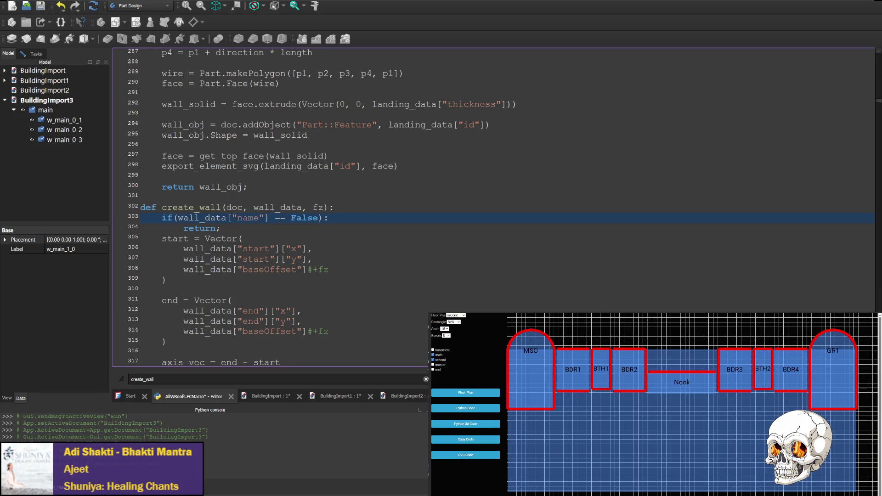
click(122, 39)
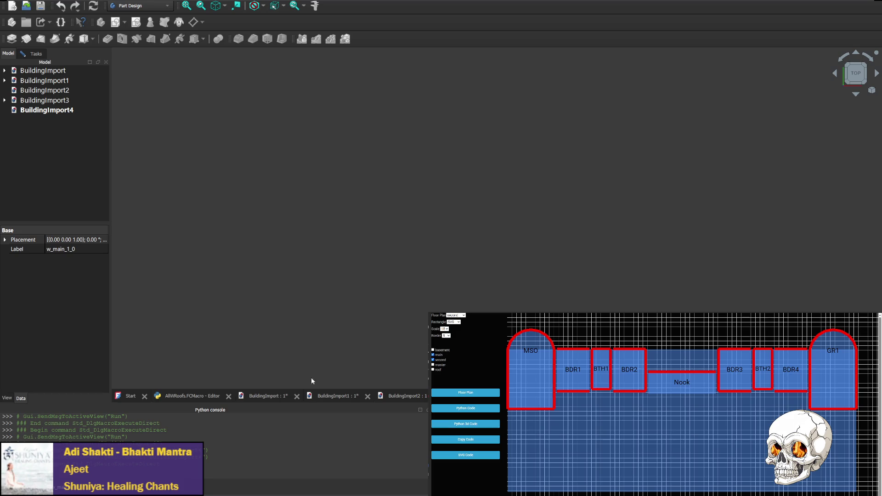
Change the guard to test wall_data["start"], save, and rerun the macro to produce BuildingImport5.
click(195, 399)
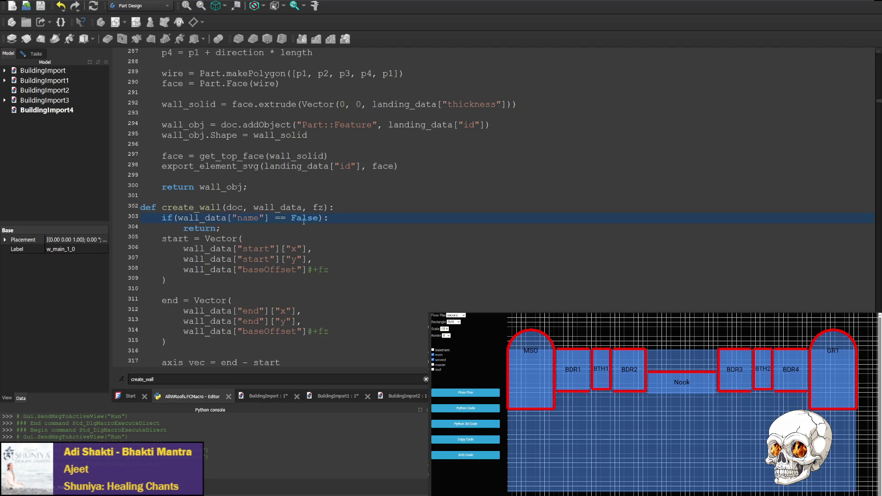
double_click(248, 218)
text(sta)
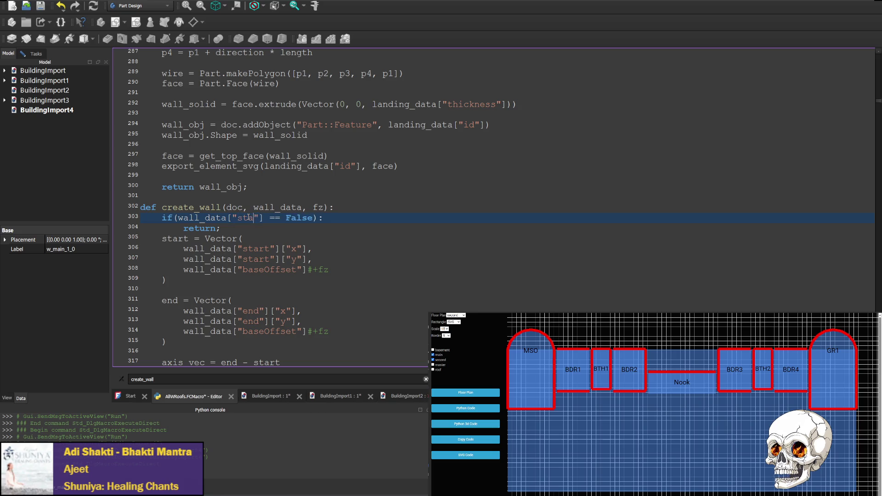
text(rt)
key(ctrl+s)
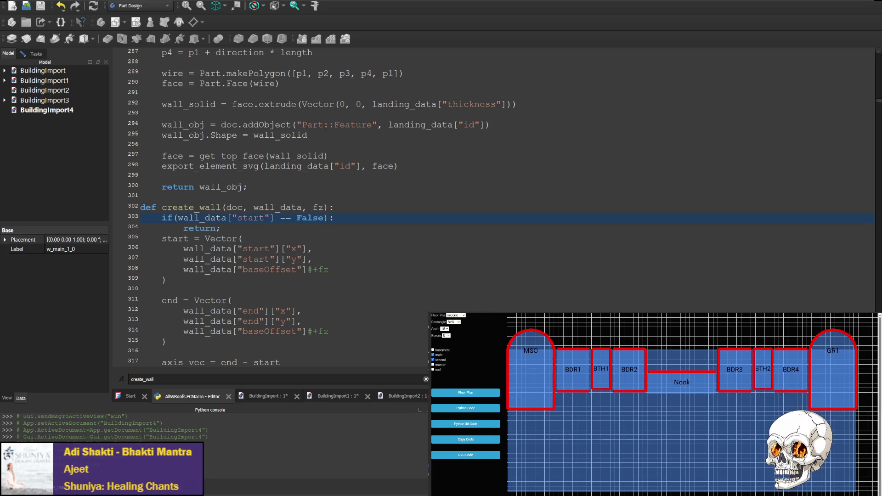
key(ctrl+s)
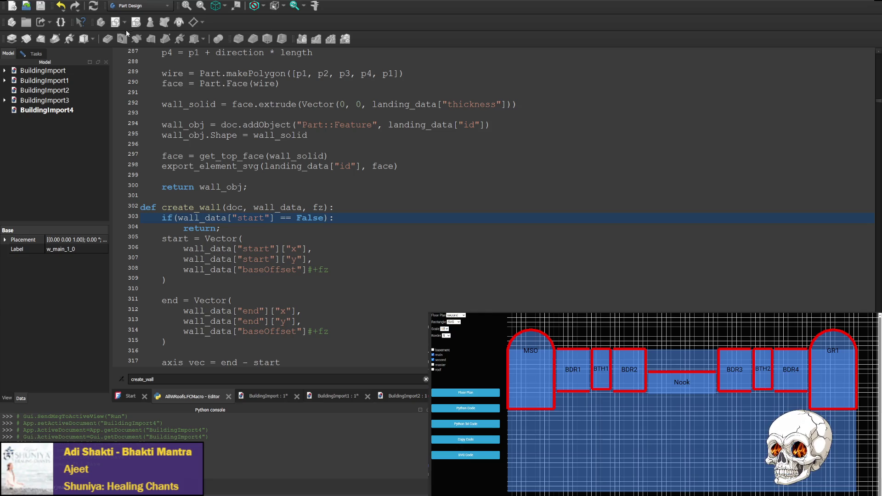
key(ctrl+F6)
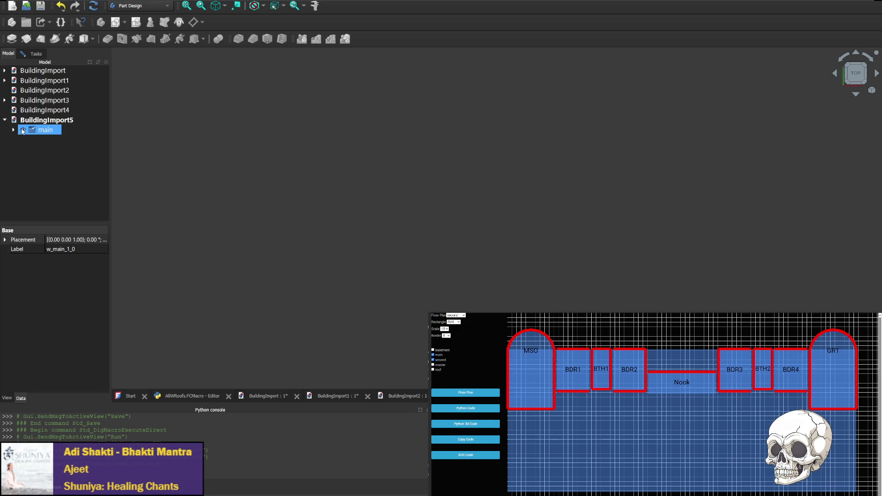
Inspect BuildingImport5's walls, then close BuildingImport5 through BuildingImport2, returning to the macro code.
click(13, 129)
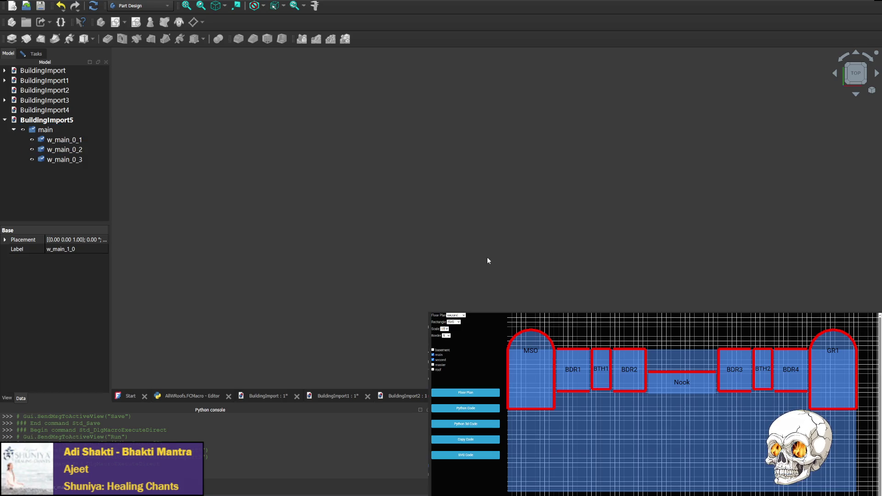
key(ctrl+w)
key(ctrl+w)
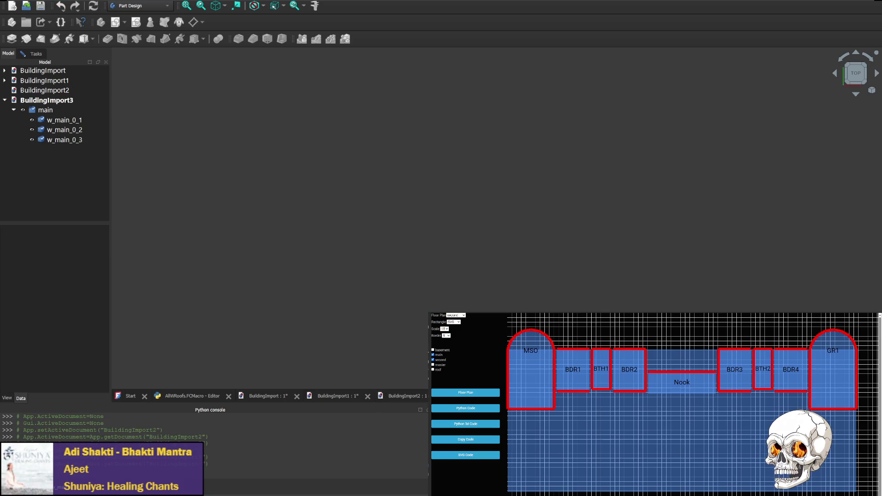
key(ctrl+w)
key(ctrl+w)
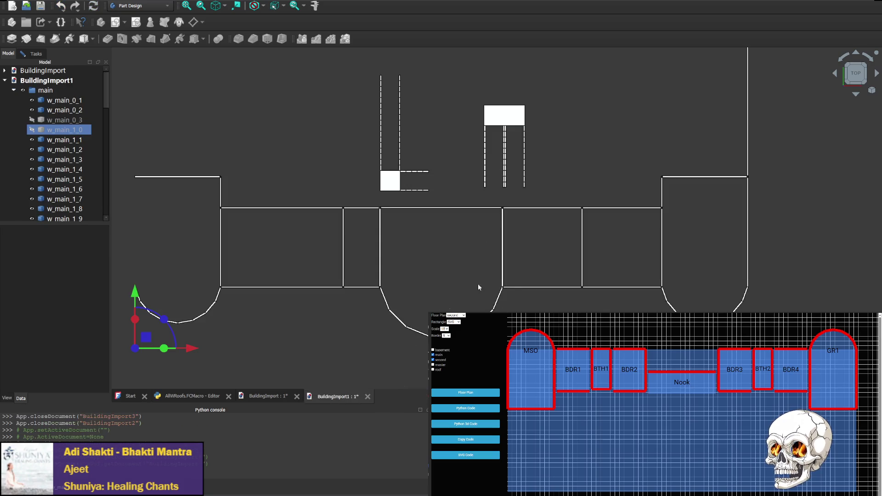
click(193, 396)
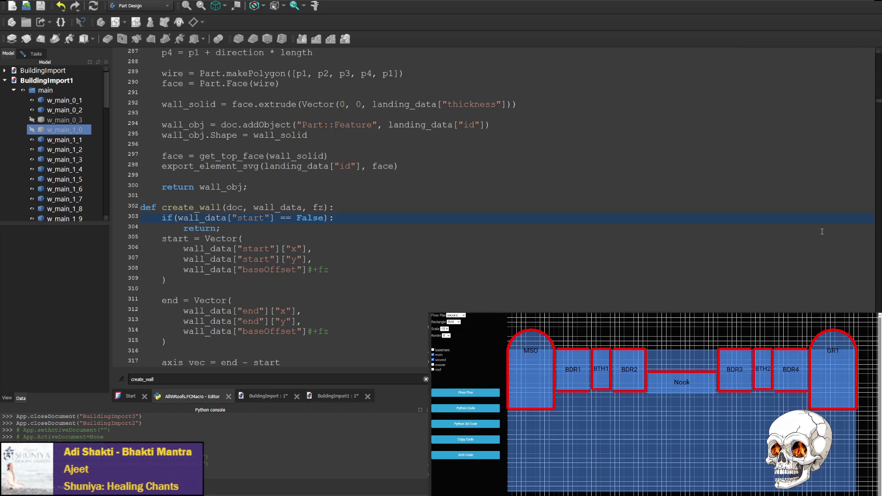
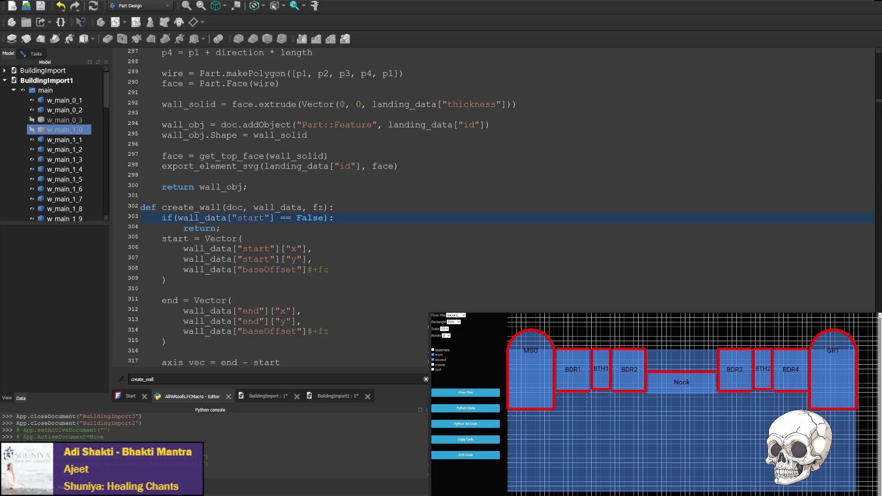
Insert an indented try: line above the start check in create_wall.
click(358, 215)
key(Home)
key(Return)
key(Up)
text(try:)
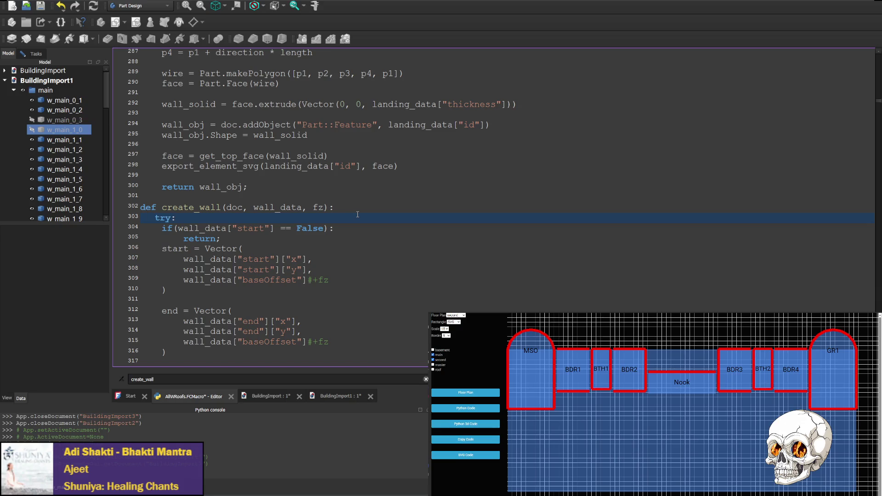
click(156, 218)
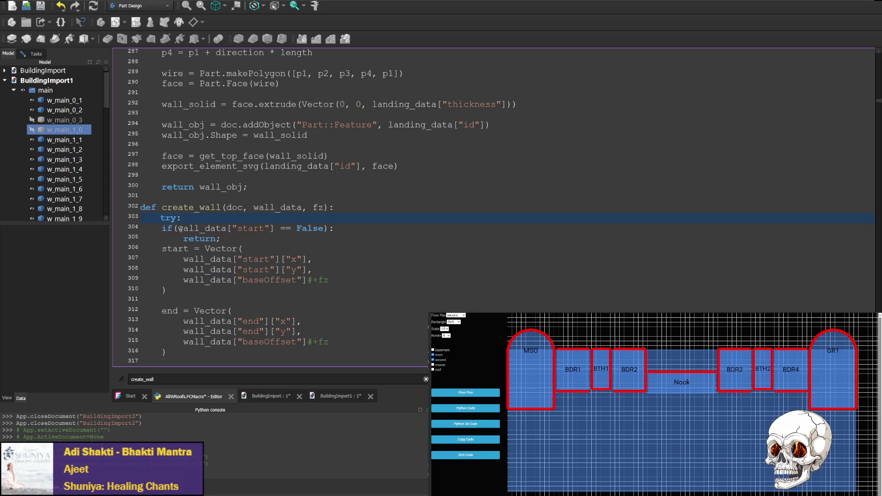
Move wall_data["start"] out of the if condition into the try block.
drag(178, 228, 275, 228)
key(ctrl+x)
click(214, 221)
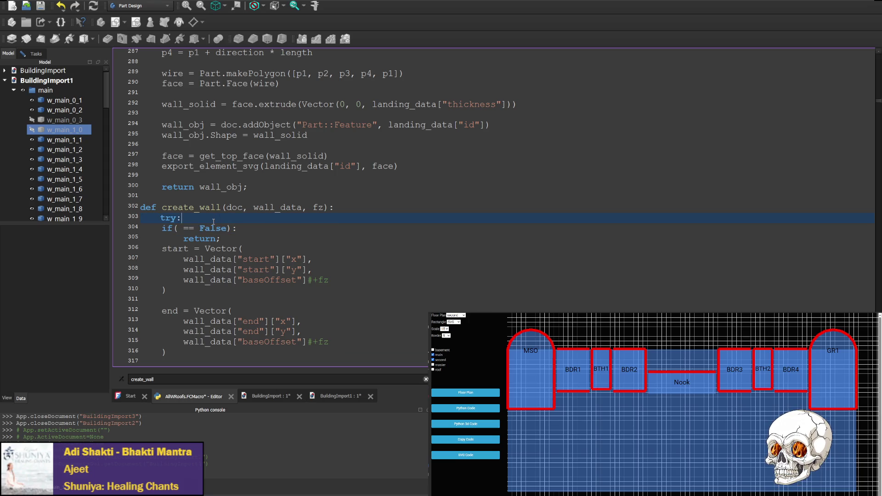
key(Return)
key(ctrl+v)
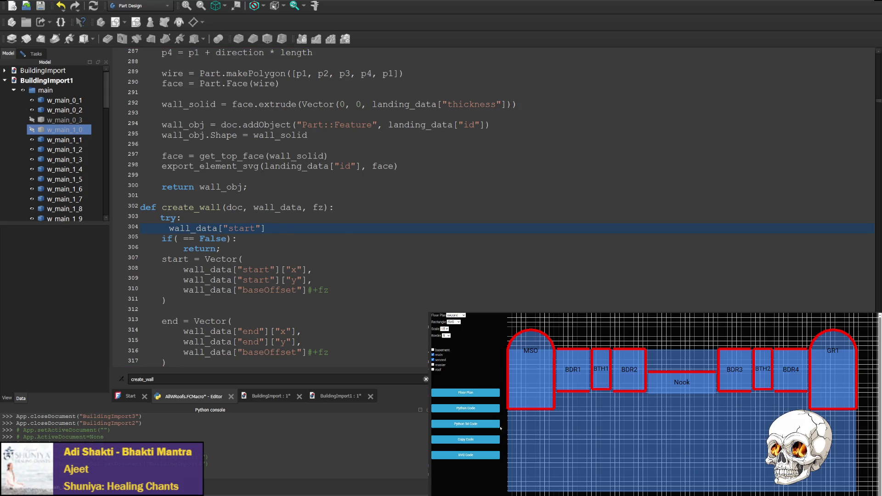
Replace the leftover if line with except IndexError:, fix the indent, and save the macro.
click(229, 248)
key(Return)
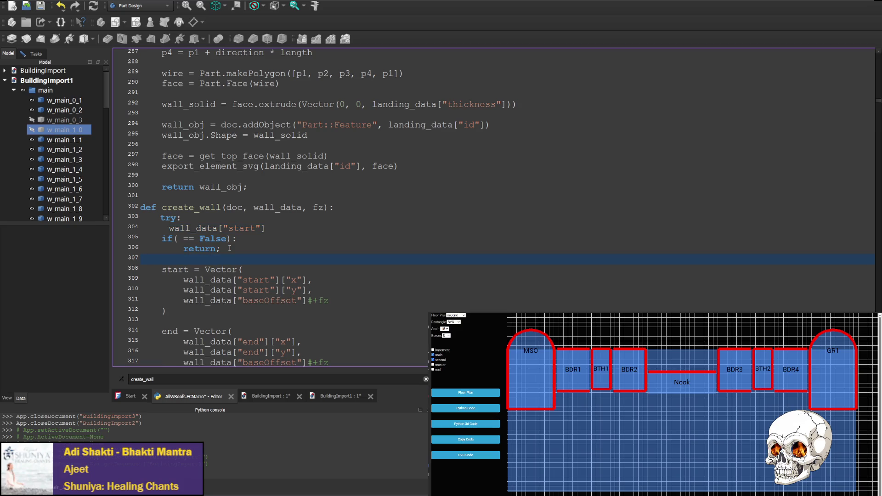
drag(237, 239, 161, 238)
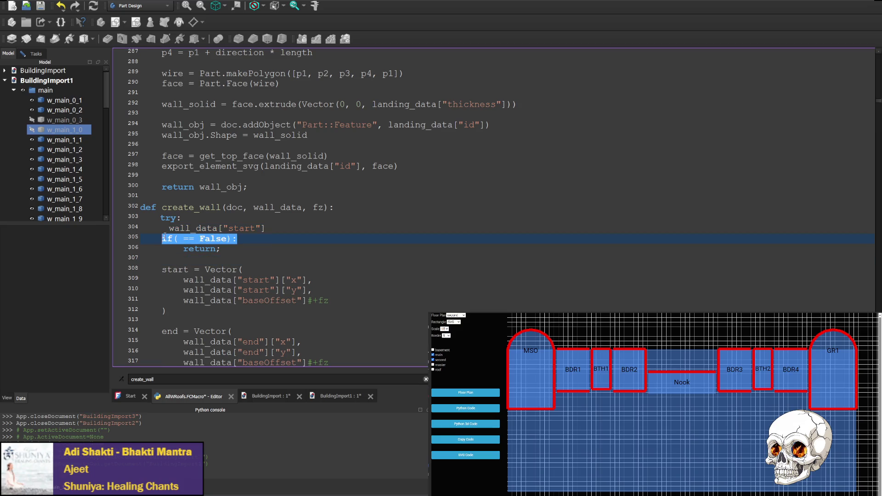
text(except IndexError:)
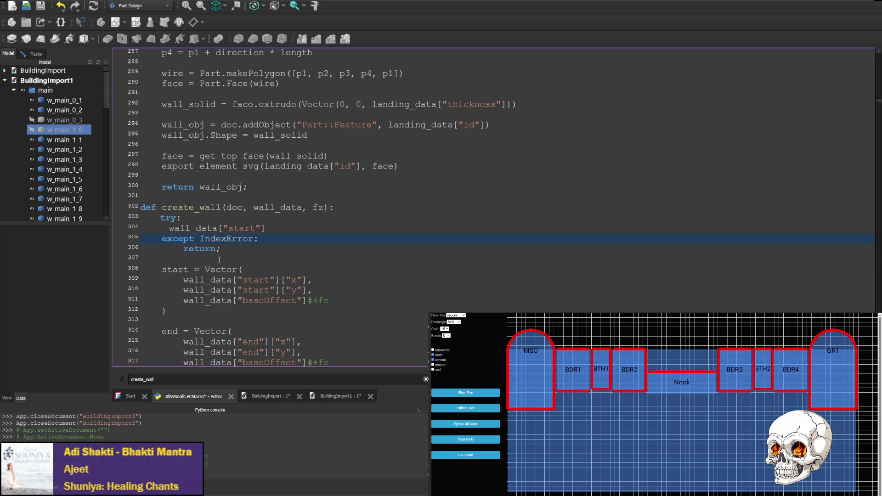
click(168, 229)
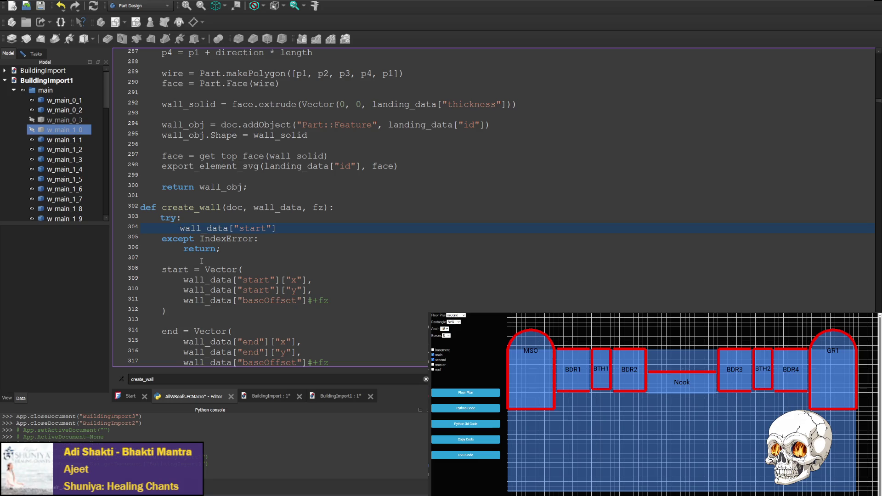
key(ctrl+s)
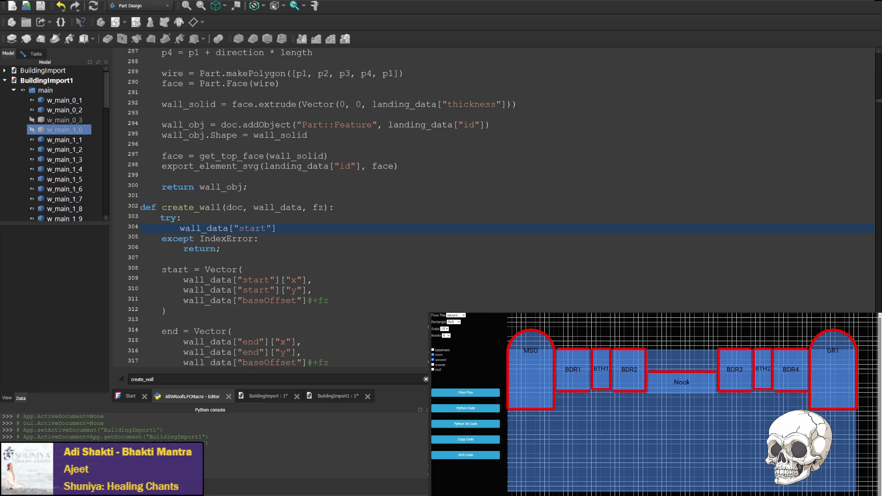
Change the caught exception from IndexError to KeyError and save.
double_click(210, 237)
text(KeyError)
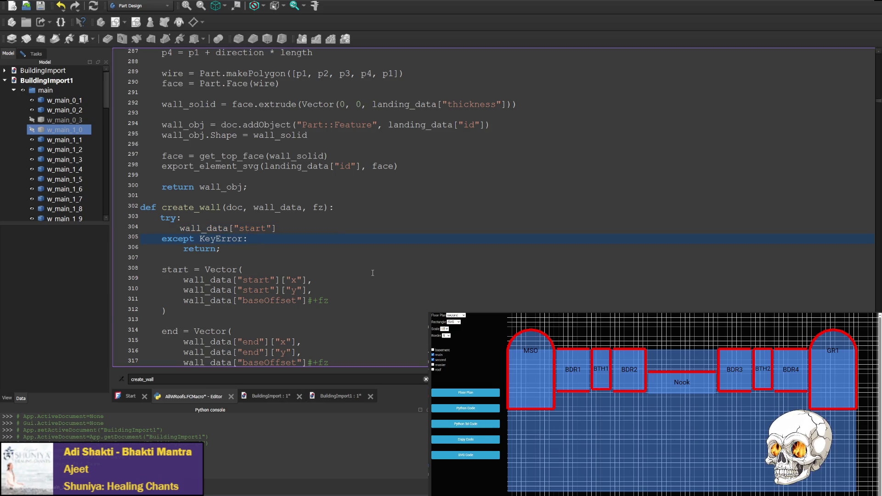
key(ctrl+s)
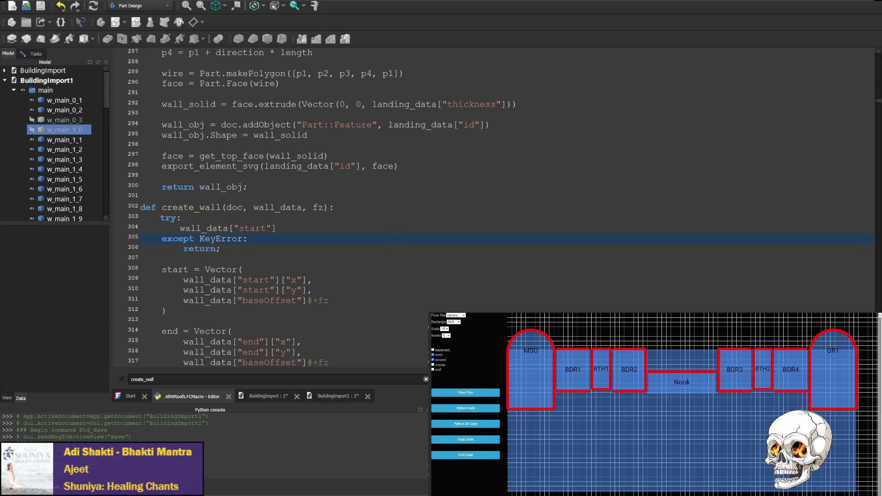
key(ctrl+s)
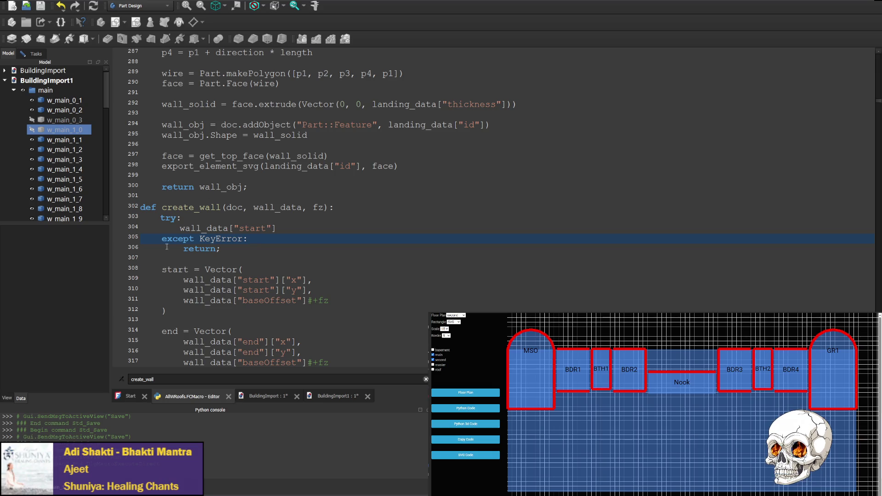
Re-indent the try, except and wall_data lines consistently, then save and run the macro.
drag(164, 266, 130, 268)
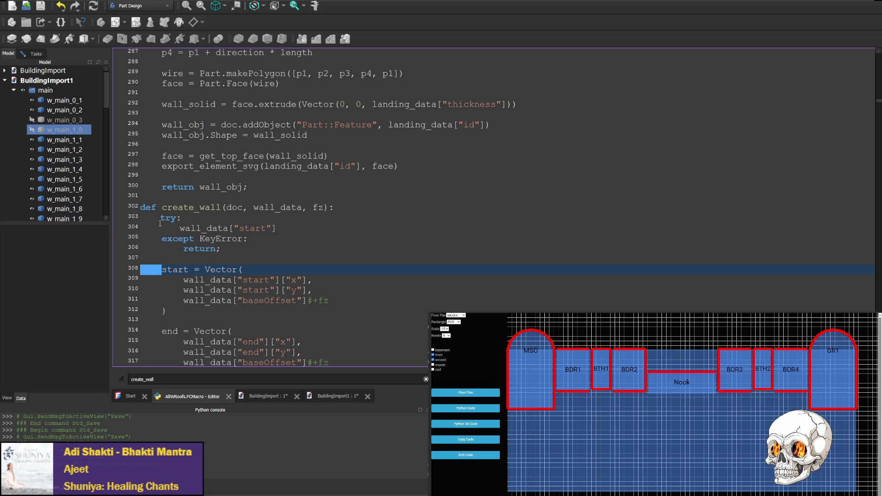
mouse_move(161, 219)
mouse_down()
mouse_move(140, 219)
mouse_move(138, 239)
mouse_up()
key(Tab)
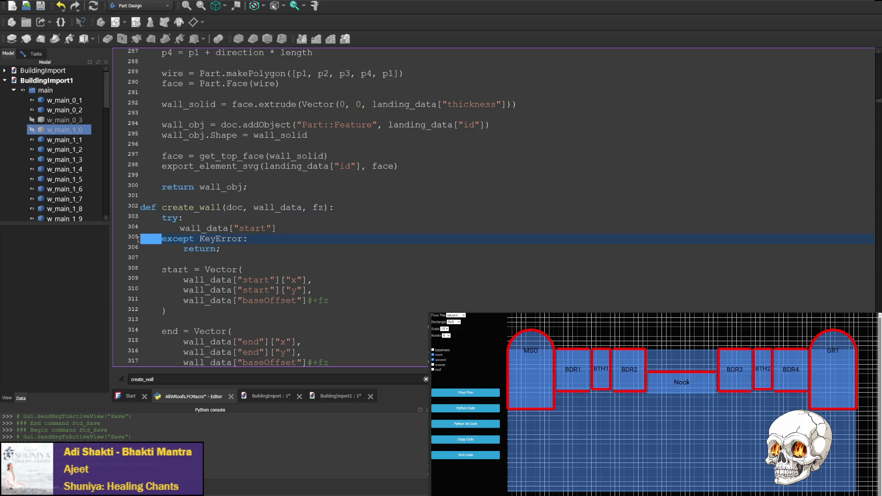
key(Tab)
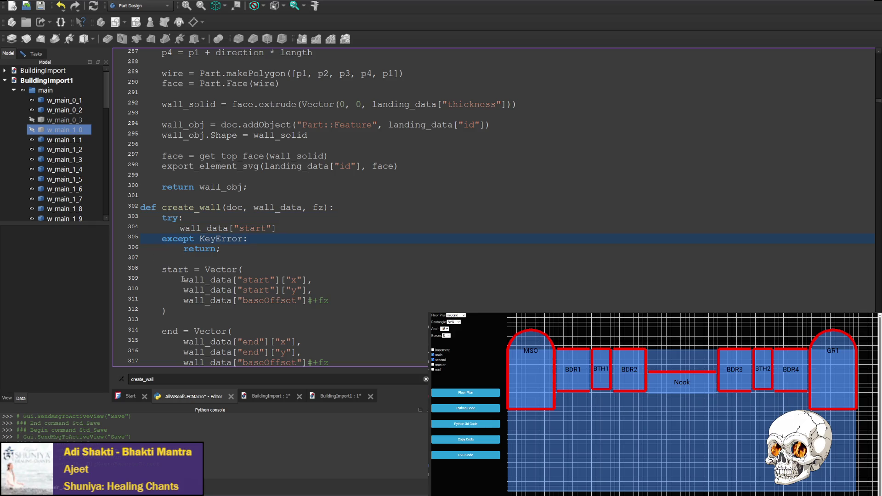
drag(183, 280, 140, 280)
drag(181, 249, 124, 250)
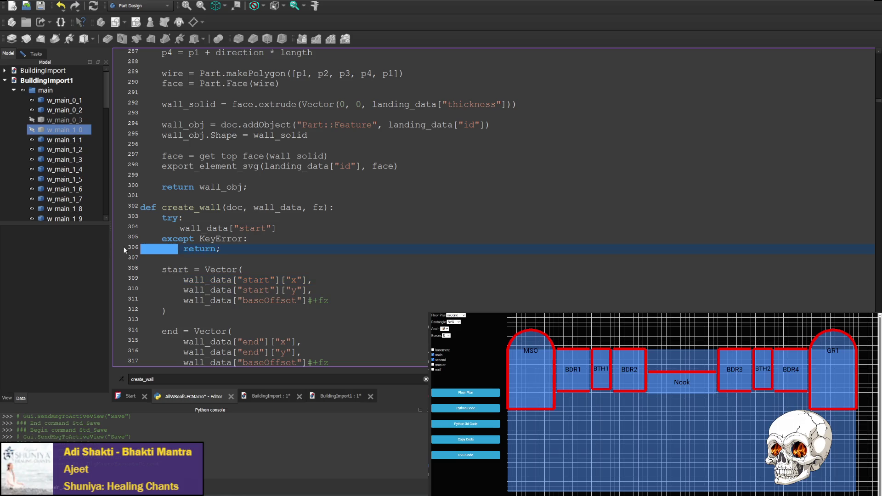
click(180, 229)
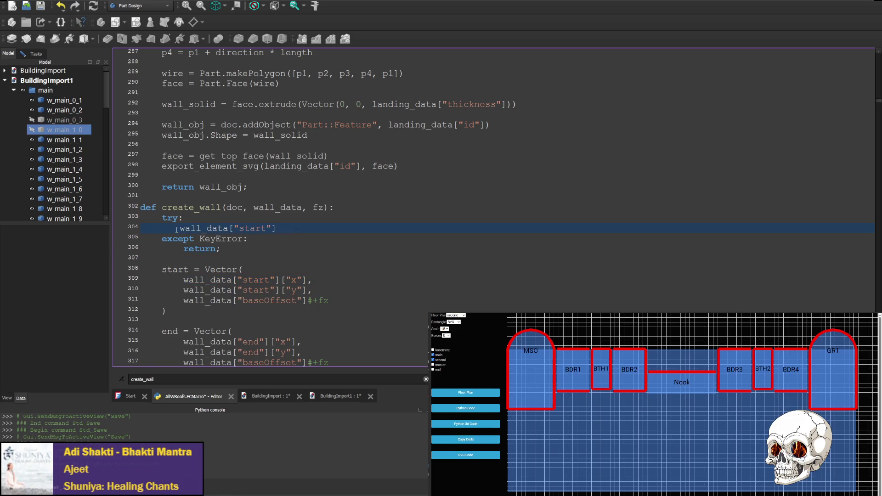
drag(180, 228, 140, 229)
key(Tab)
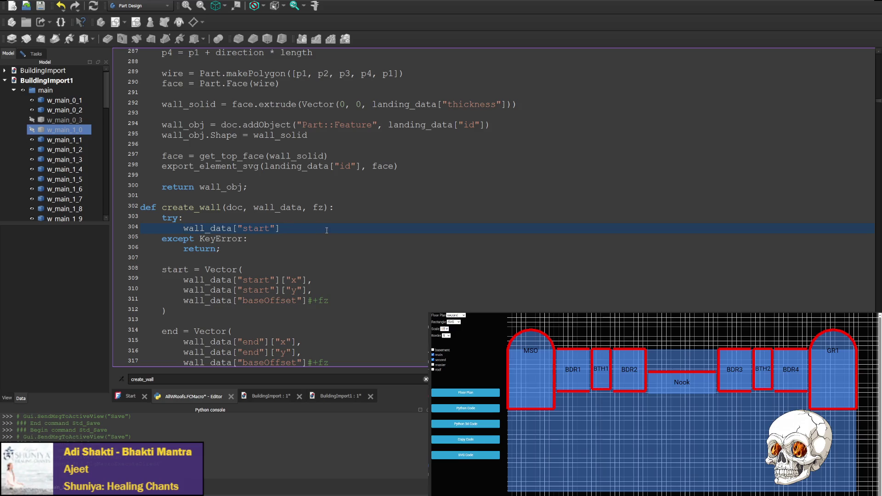
key(ctrl+F6)
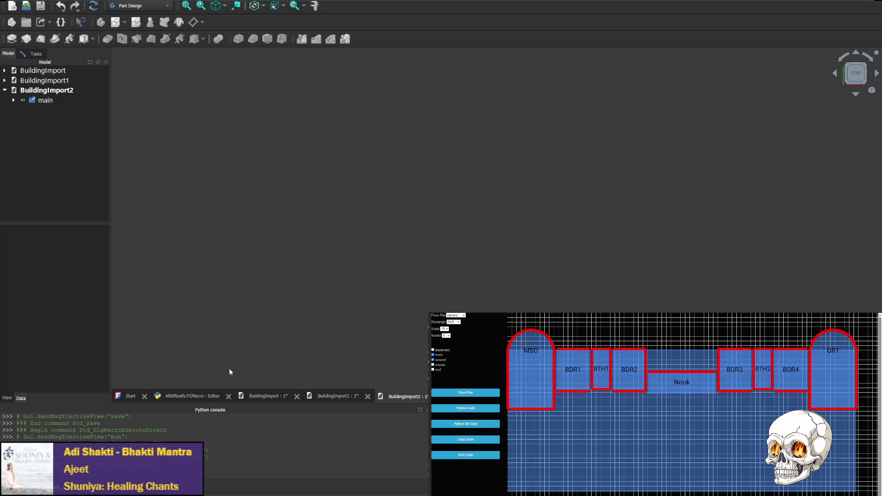
Expand main to find walls w_main_0_1 to w_main_0_3, back at the end of def create_wall.
click(193, 396)
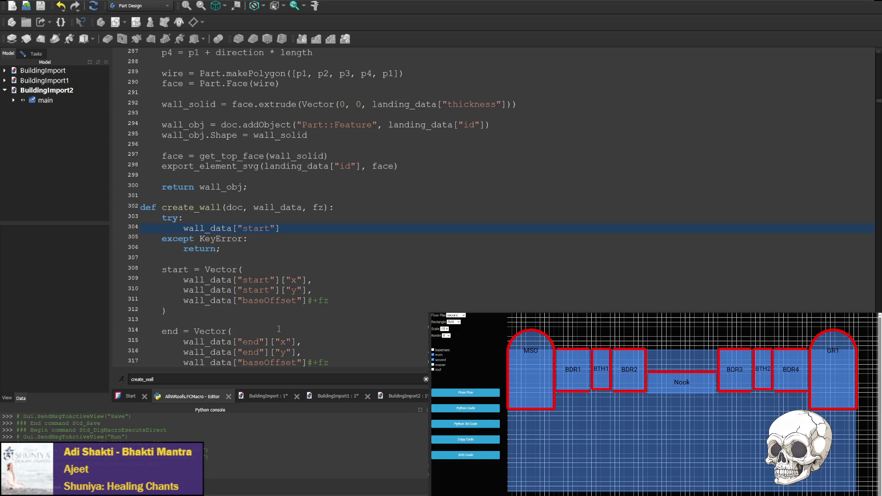
click(14, 101)
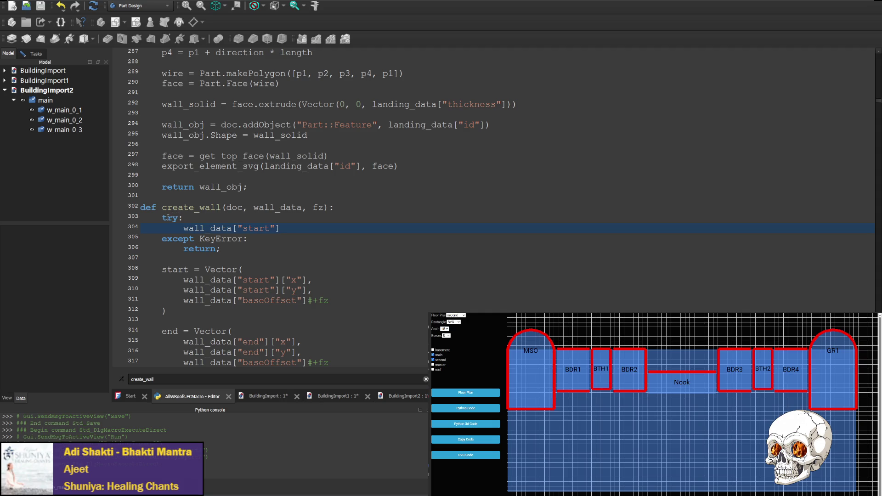
click(354, 207)
Add an if start in wall_data check with an aligned else: branch in create_wall.
key(Return)
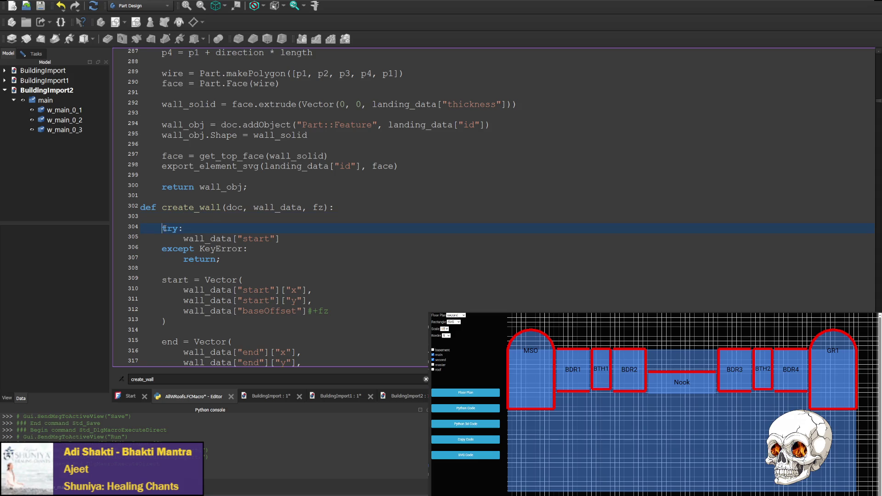
click(166, 221)
key(Return)
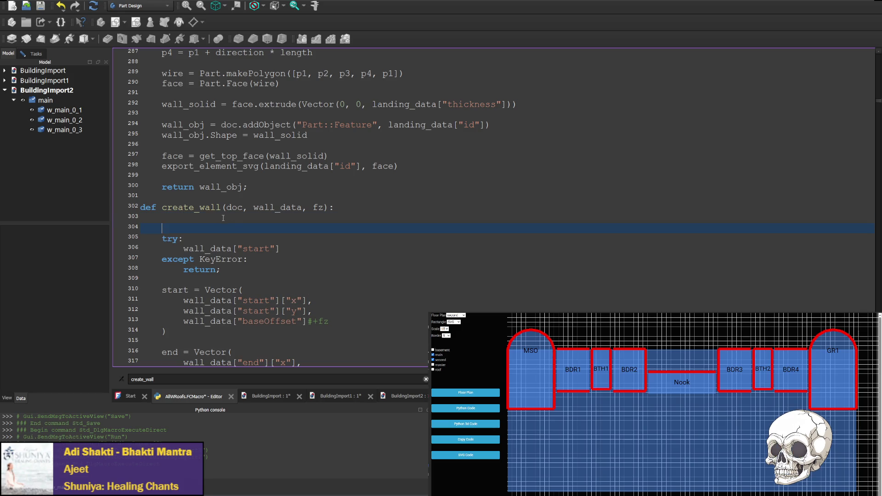
text(if)
text( start)
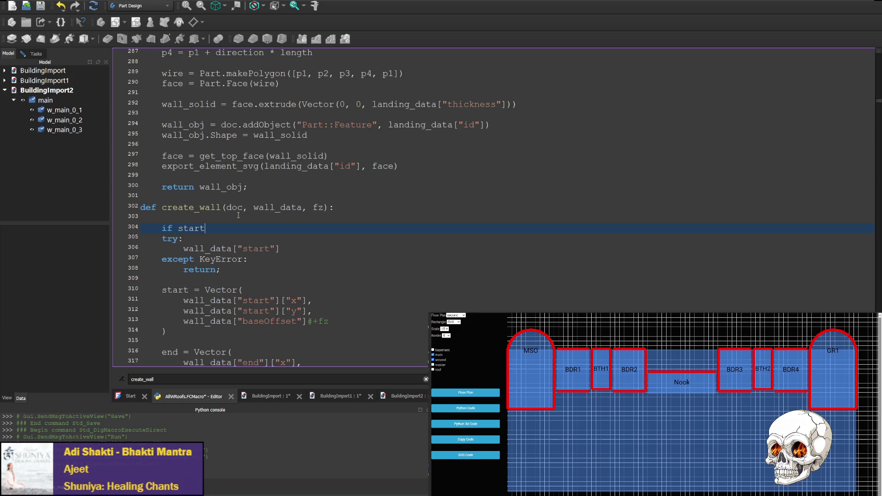
text( ub)
key(BackSpace)
key(BackSpace)
key(BackSpace)
text(in wall_dat)
text(a)
key(Return)
text(else)
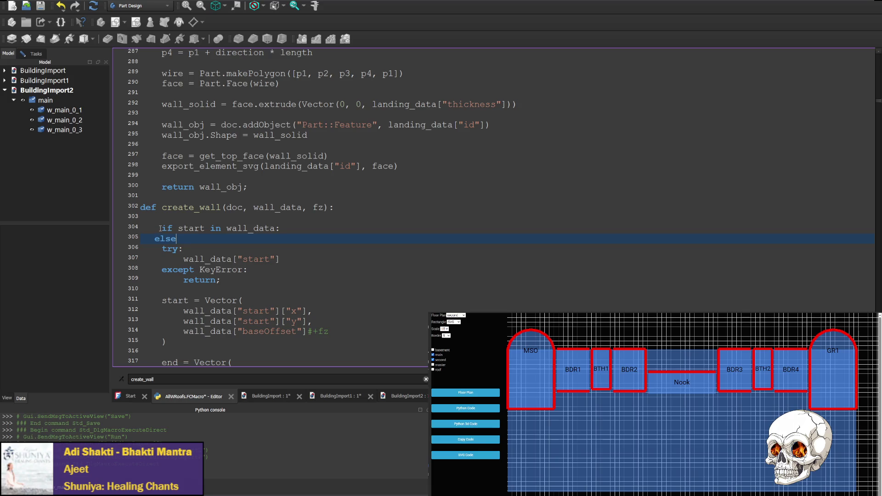
mouse_move(159, 227)
mouse_down()
mouse_move(124, 228)
mouse_move(139, 238)
mouse_up()
key(ctrl+c)
key(ctrl+v)
text(:)
Delete the old try/except lines, then save and run the macro.
drag(264, 272, 292, 241)
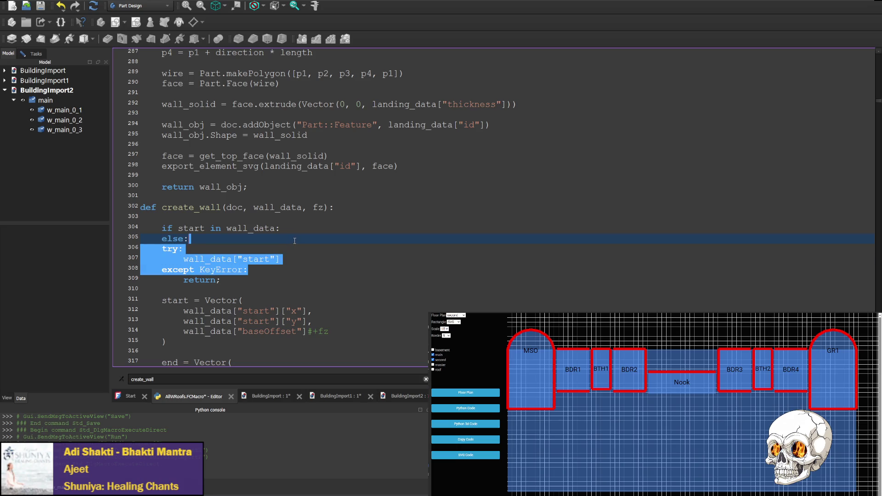
key(BackSpace)
click(405, 219)
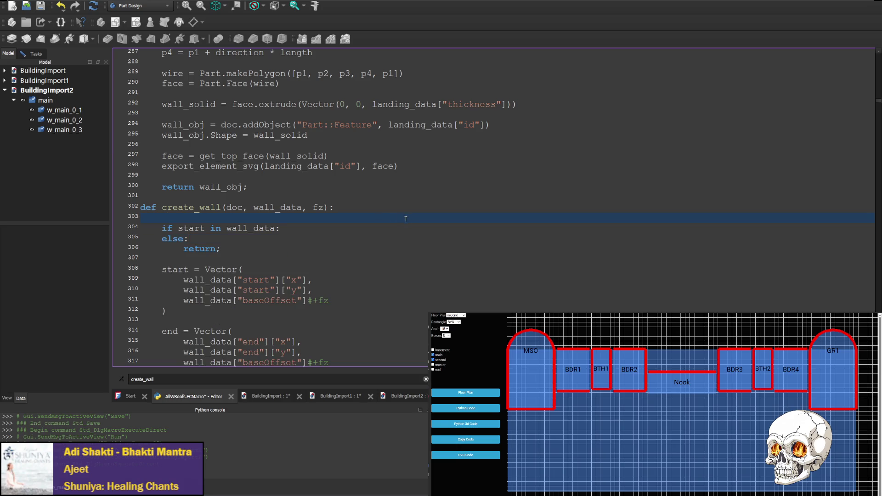
key(F6)
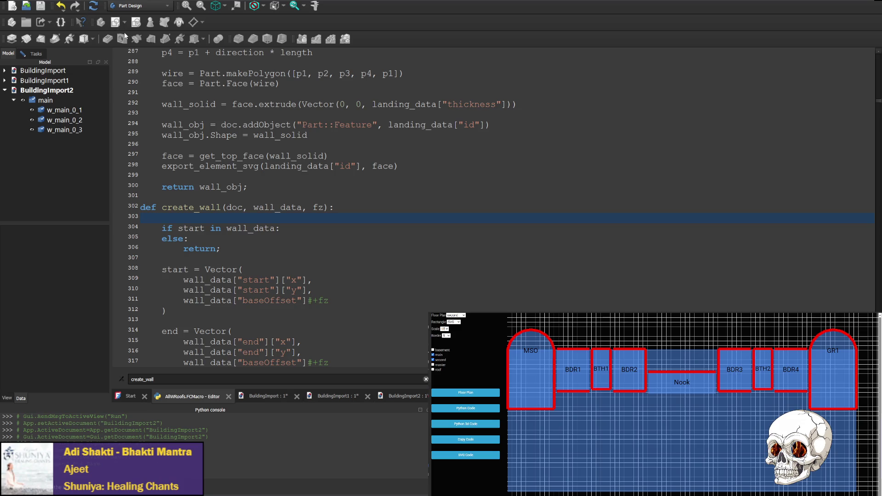
Save the macro and clear the stray whitespace on the blank line.
key(ctrl+s)
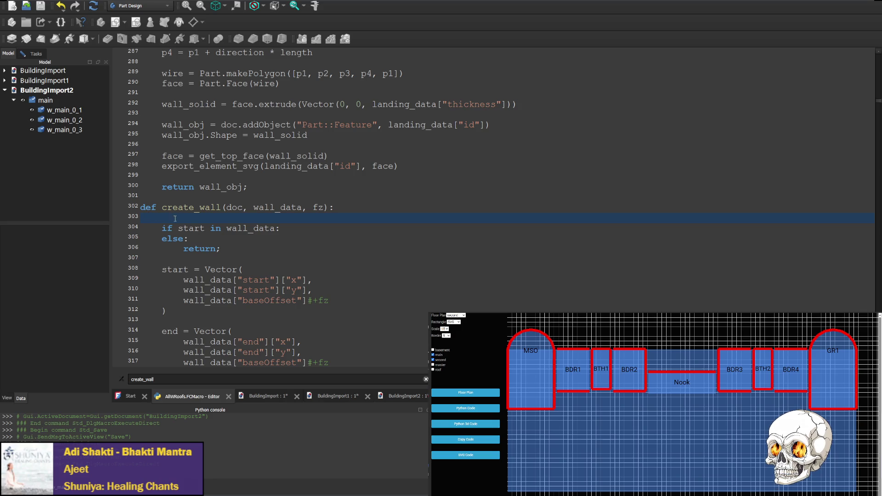
key(shift+Home)
key(BackSpace)
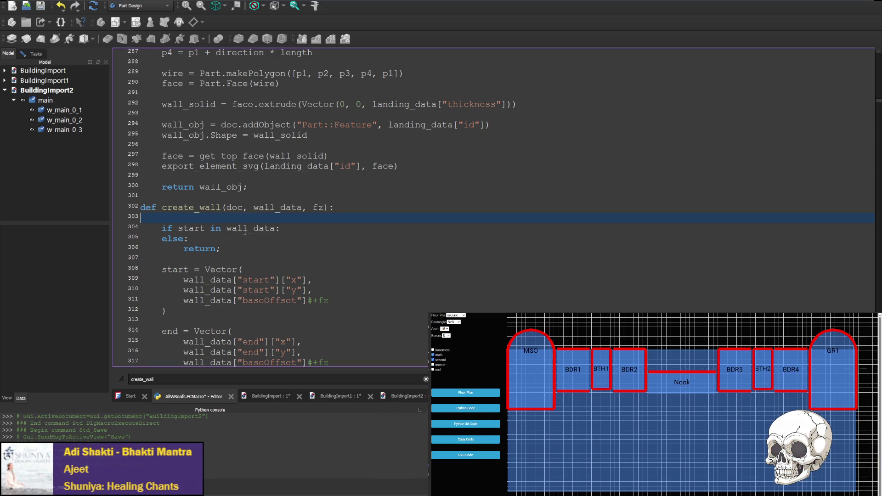
Add a print of "Valid Wall" inside the if start in wall_data branch.
click(297, 229)
key(Return)
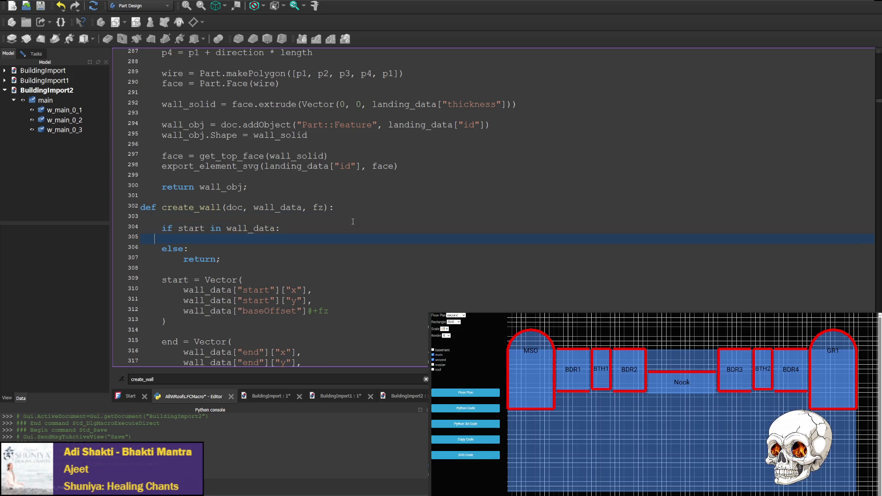
mouse_move(183, 259)
mouse_down()
mouse_move(124, 252)
mouse_move(129, 262)
mouse_up()
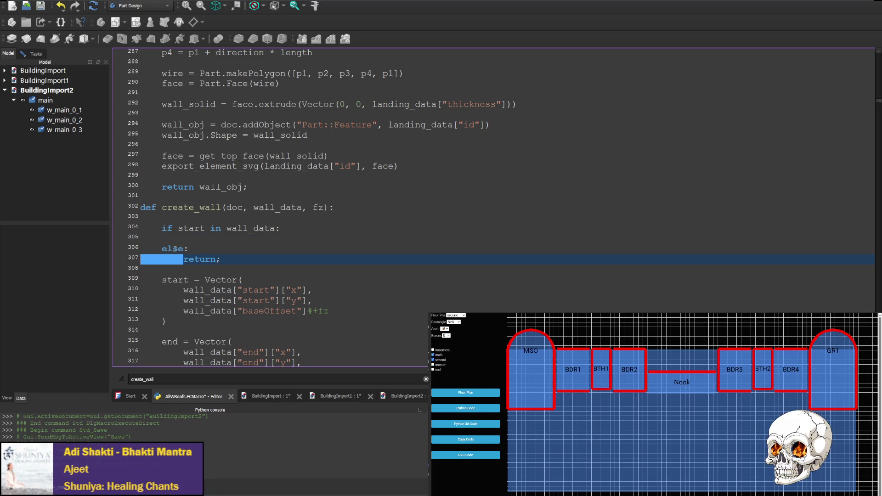
click(193, 236)
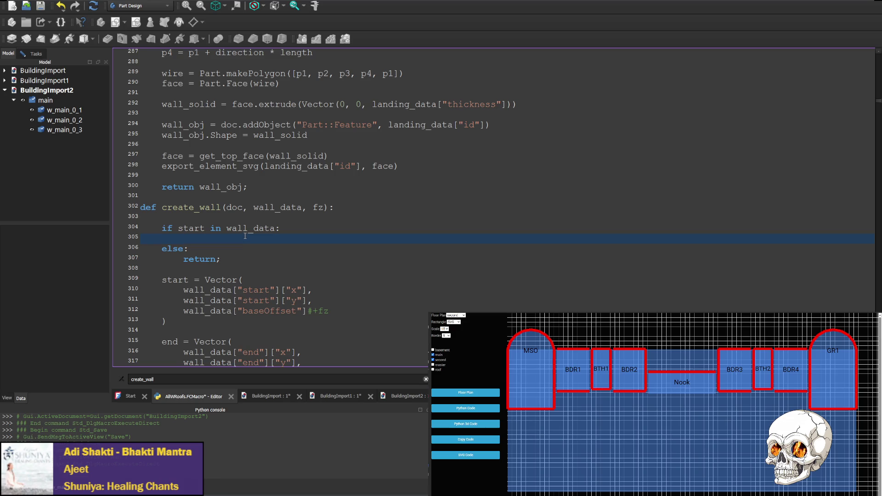
text(print)
text(""))
text(Valu)
text(id Wall)
Save and run the macro with the Valid Wall print, creating BuildingImport3.
key(ctrl+F6)
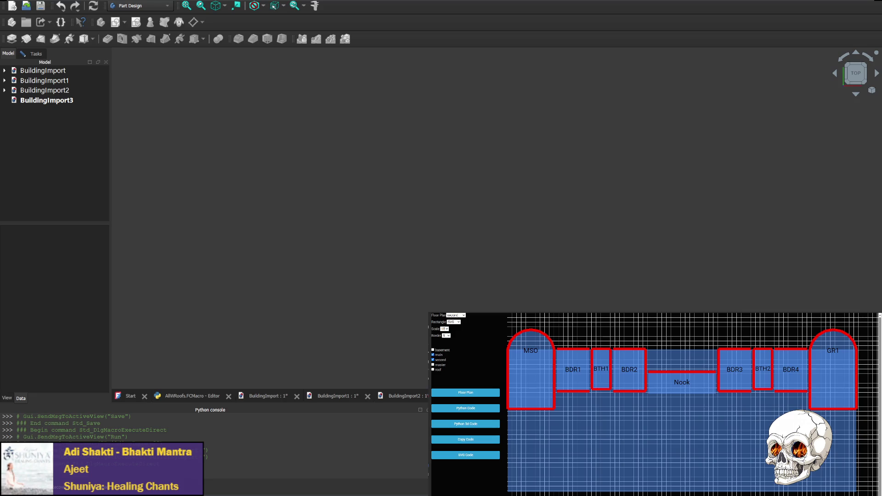
Quote the key so the check reads if "start" in wall_data, then save and rerun.
click(191, 396)
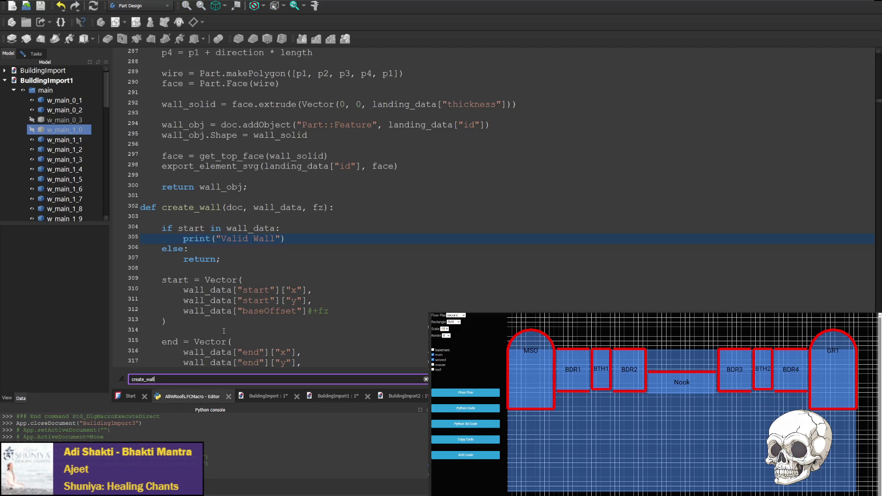
click(215, 228)
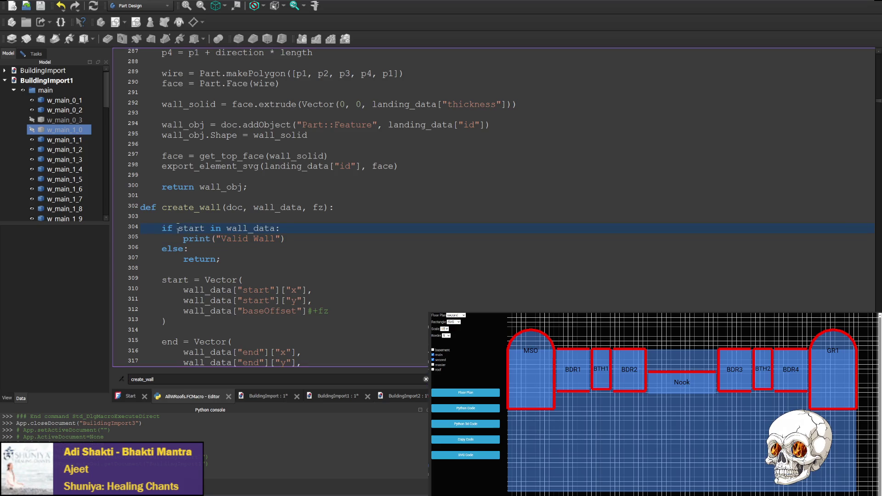
key(ctrl+Left)
key(ctrl+Left)
text(")
key(Right)
key(Right)
key(Right)
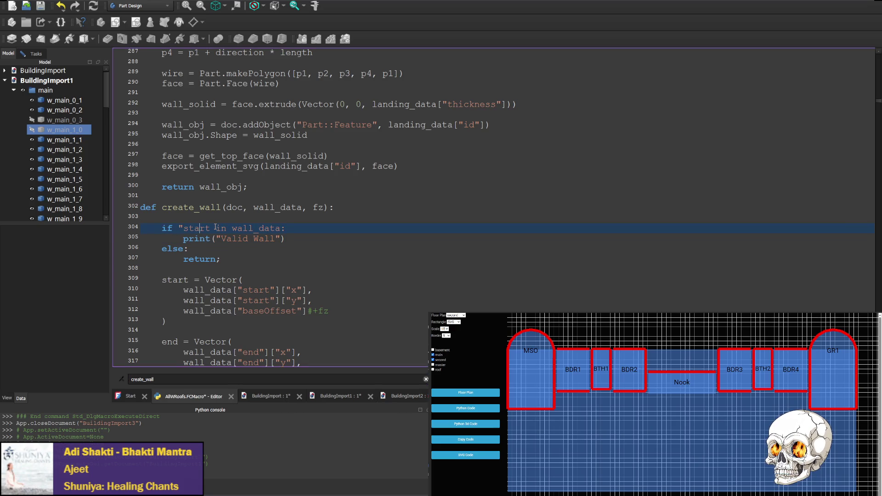
text(")
key(ctrl+s)
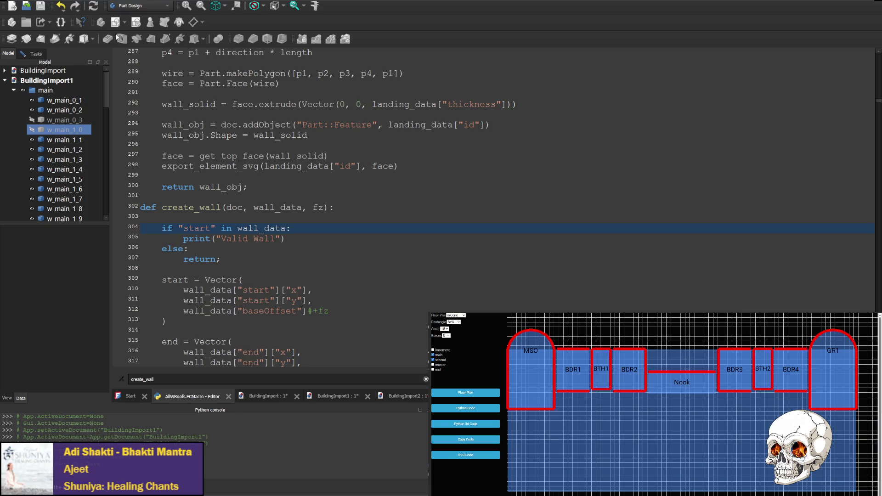
key(ctrl+F6)
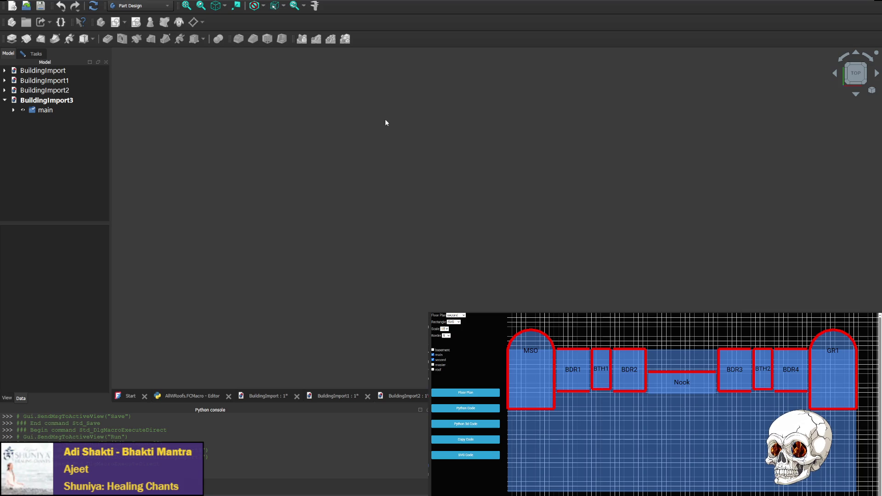
Switch from BuildingImport3's empty view back to the AllWRoofs.FCMacro editor.
click(183, 395)
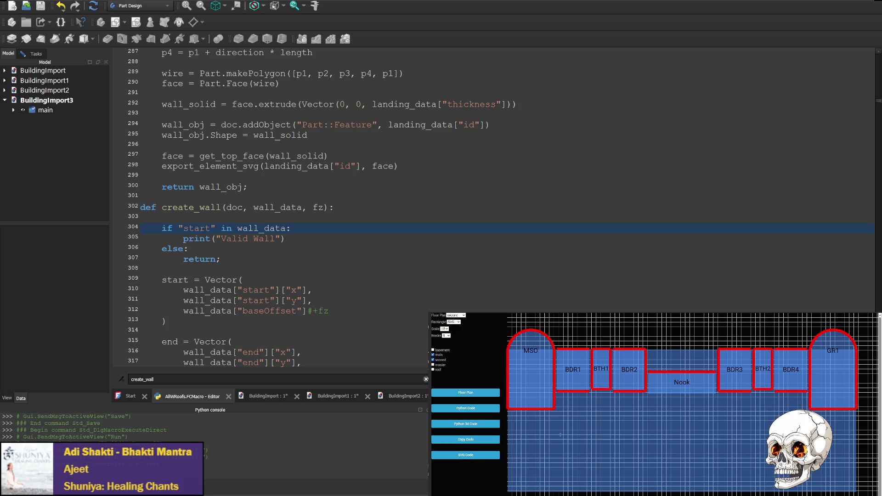
Change the check to if "start" in wall_data.values(), rerun, and close BuildingImport4.
click(396, 229)
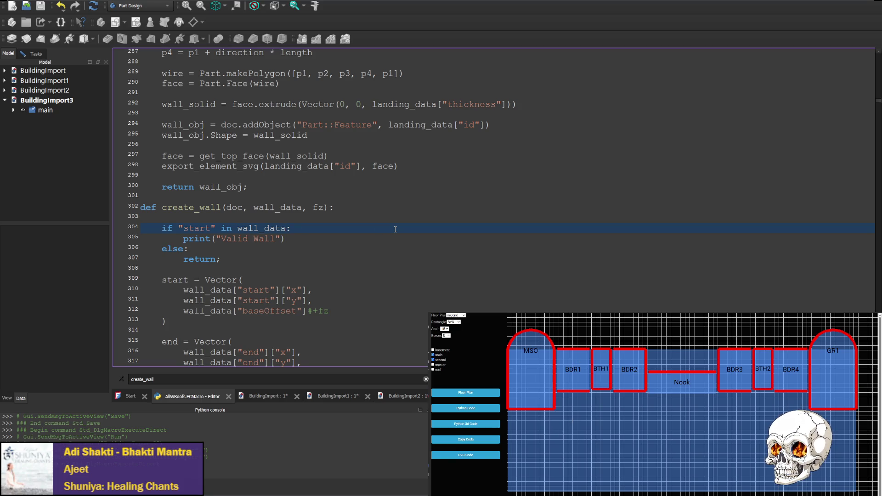
text(.values)
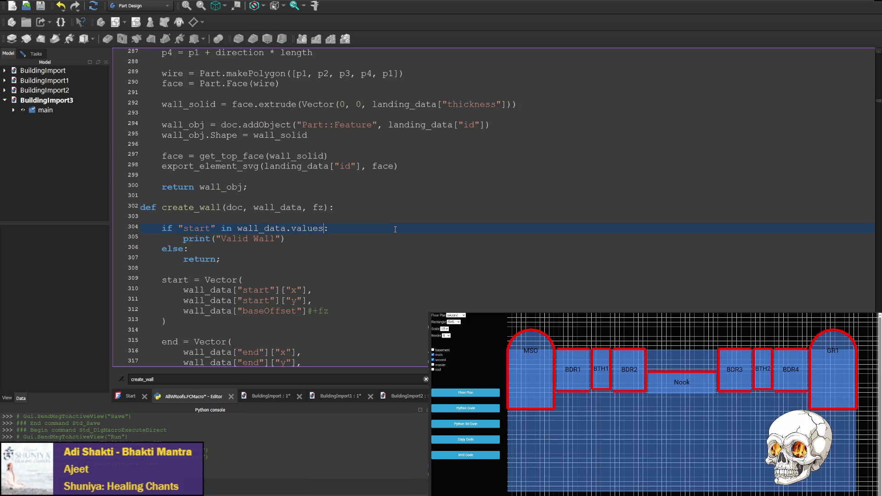
text(())
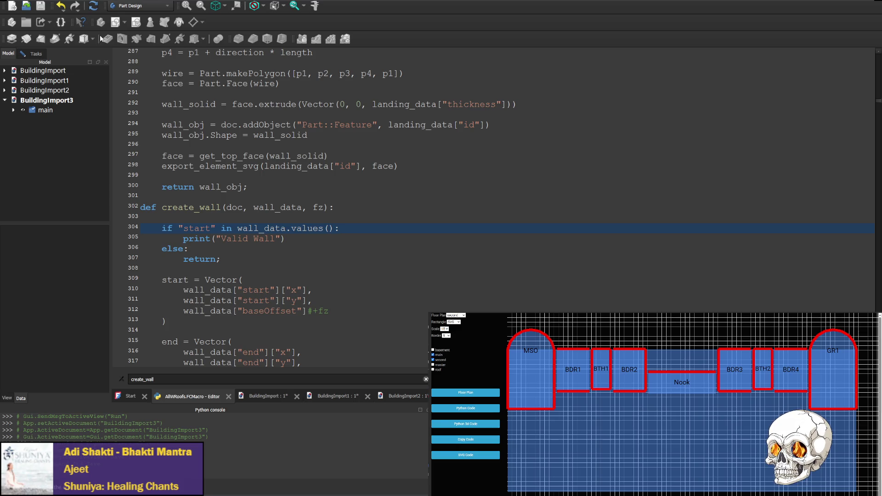
key(ctrl+F6)
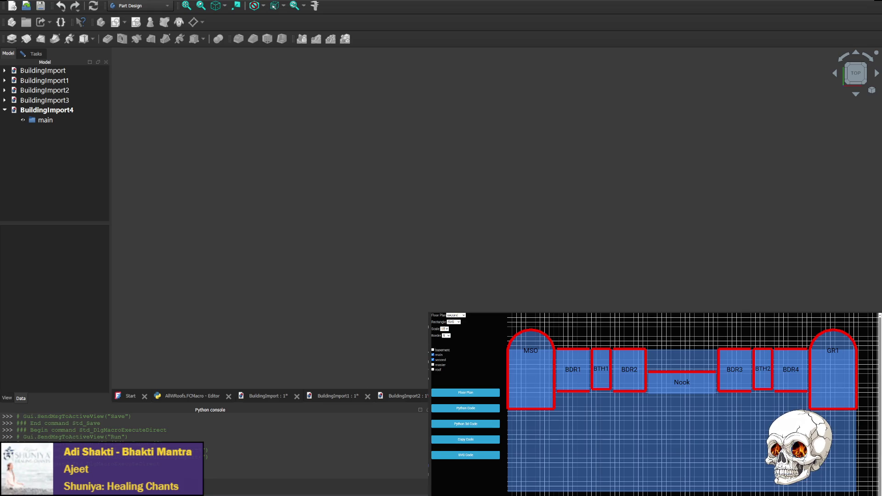
key(ctrl+w)
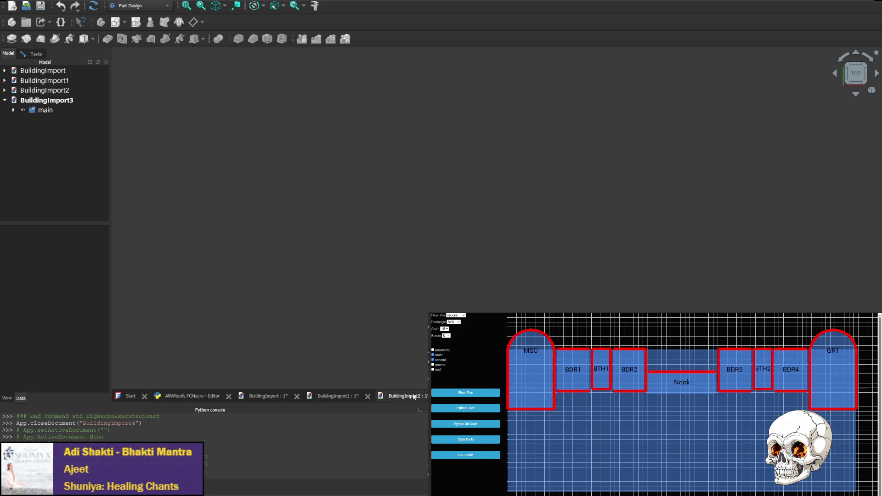
Remove .values() so the check reads if "start" in wall_data again.
click(195, 396)
drag(286, 228, 335, 229)
key(Delete)
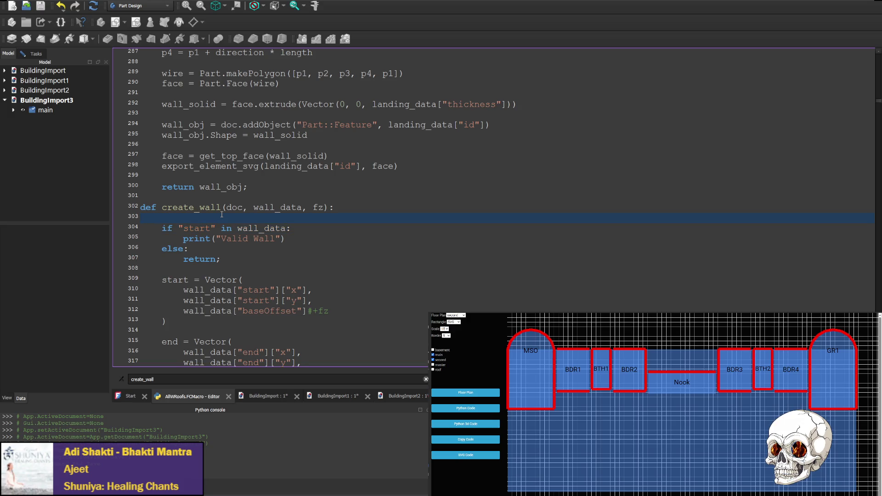
Insert a try line above the if "start" check.
key(Return)
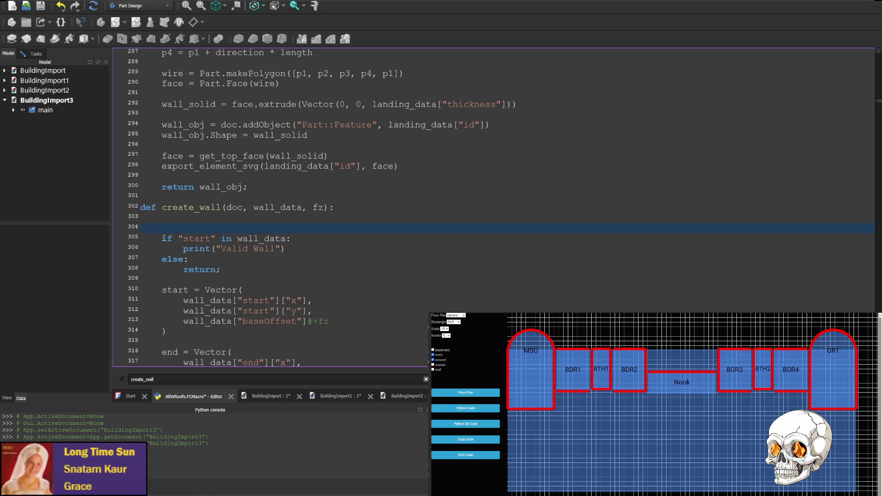
drag(164, 237, 136, 236)
click(204, 229)
text(try)
Indent the if check under try and the Valid Wall print under the if.
drag(183, 249, 128, 247)
click(161, 238)
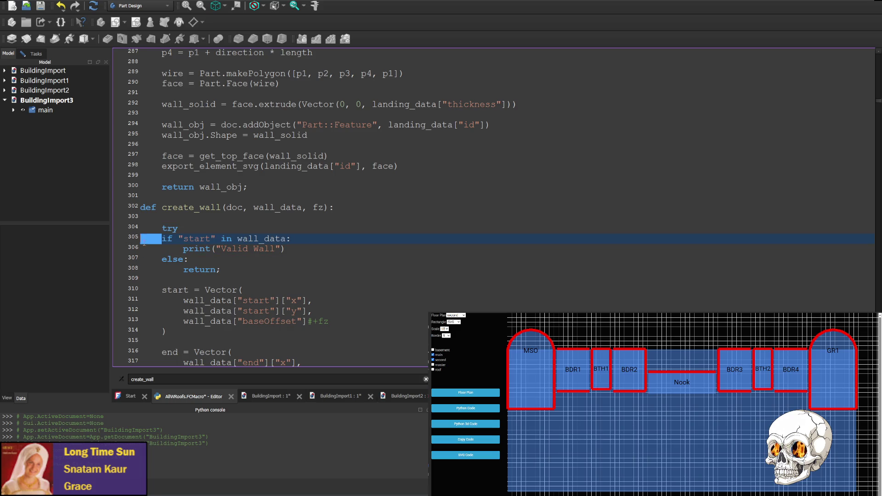
key(Tab)
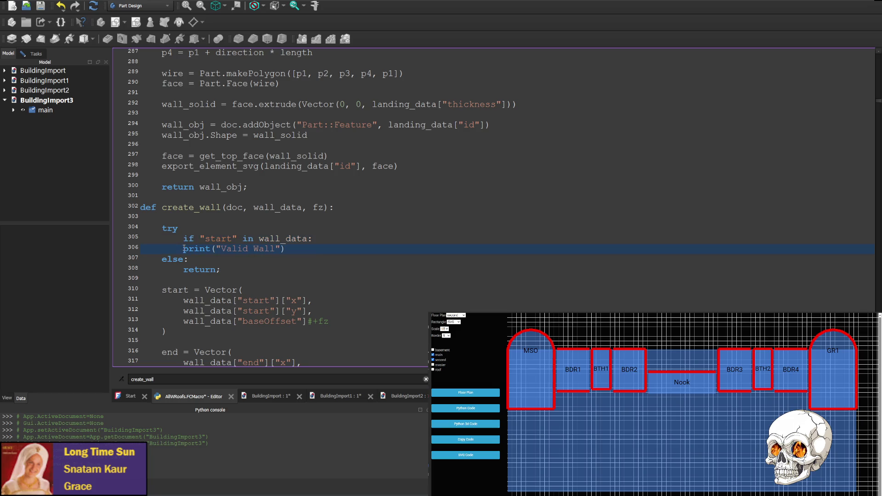
click(183, 248)
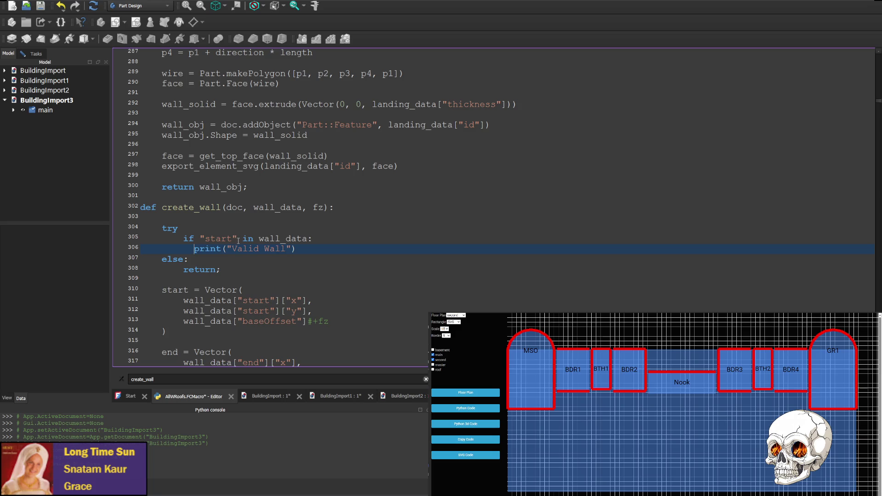
scroll(186, 285, down, 5)
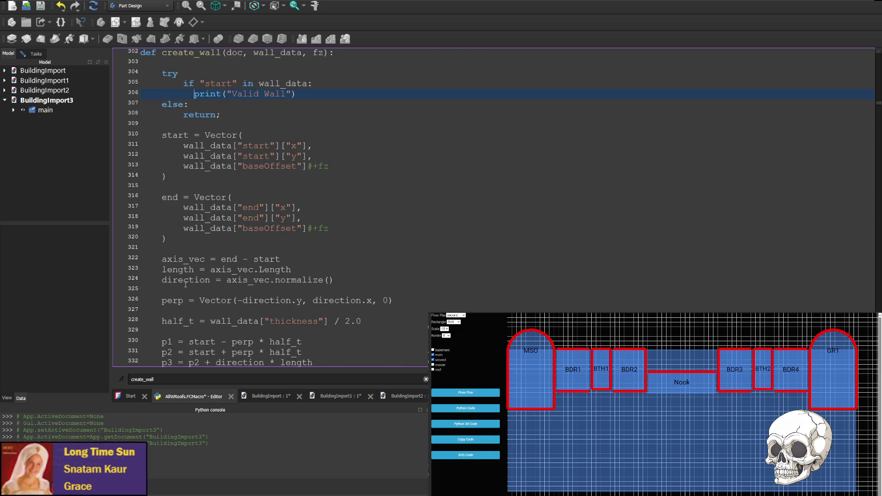
scroll(185, 285, down, 1)
scroll(180, 282, down, 2)
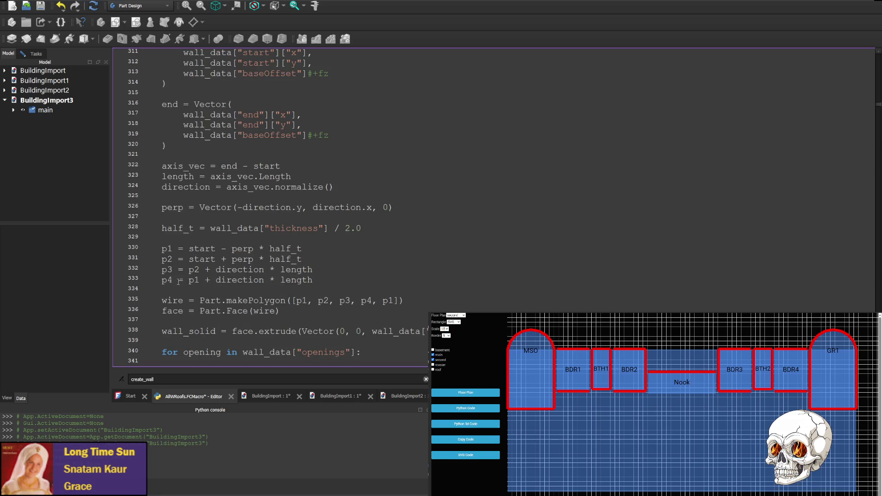
scroll(179, 281, up, 6)
text(print("Valid Wall"))
drag(184, 239, 162, 239)
click(191, 187)
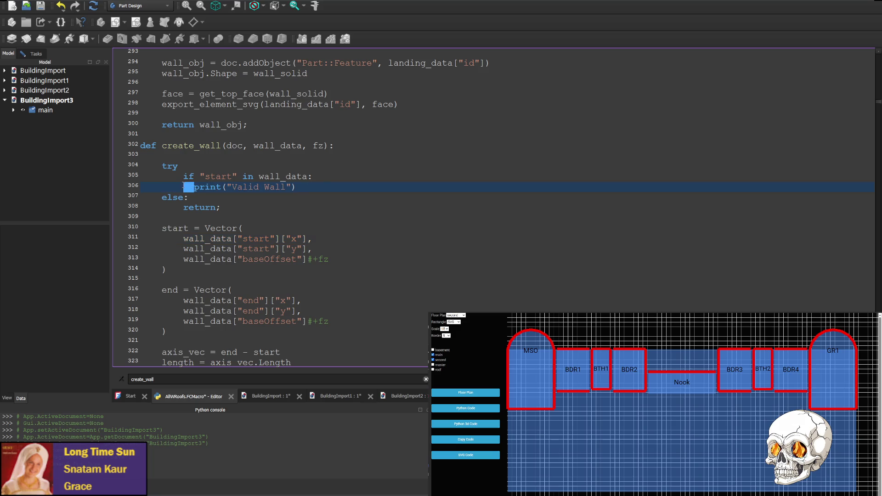
scroll(224, 197, up, 1)
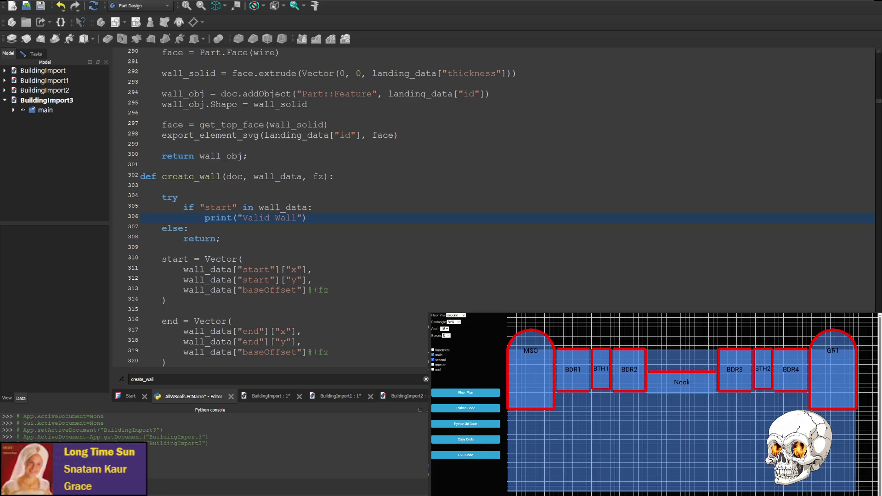
Replace the else: line in create_wall with except TypeError:.
drag(189, 228, 163, 228)
text(except IndexError:)
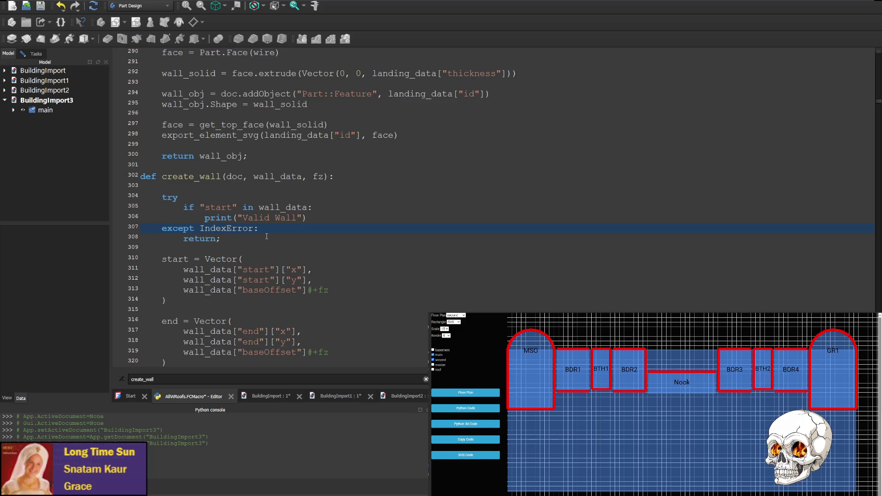
click(237, 229)
double_click(238, 228)
text(TypeError)
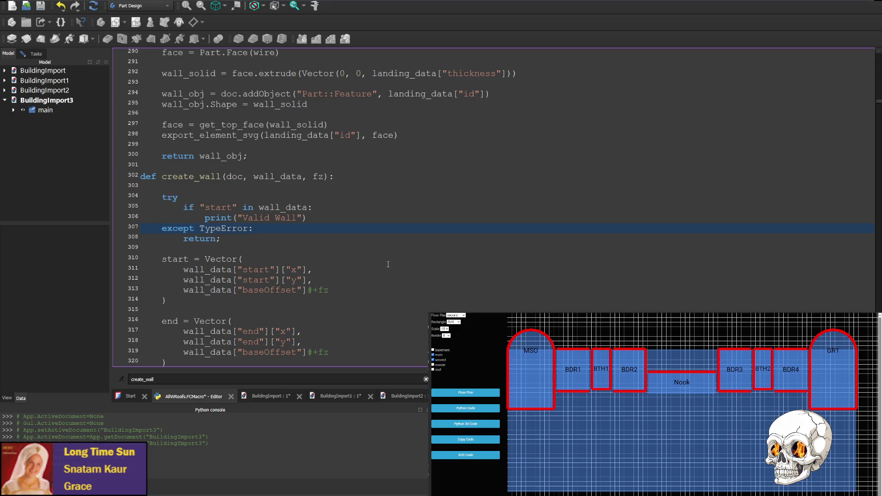
Save and run the macro, add the missing colon after try, then save and rerun it.
key(ctrl+s)
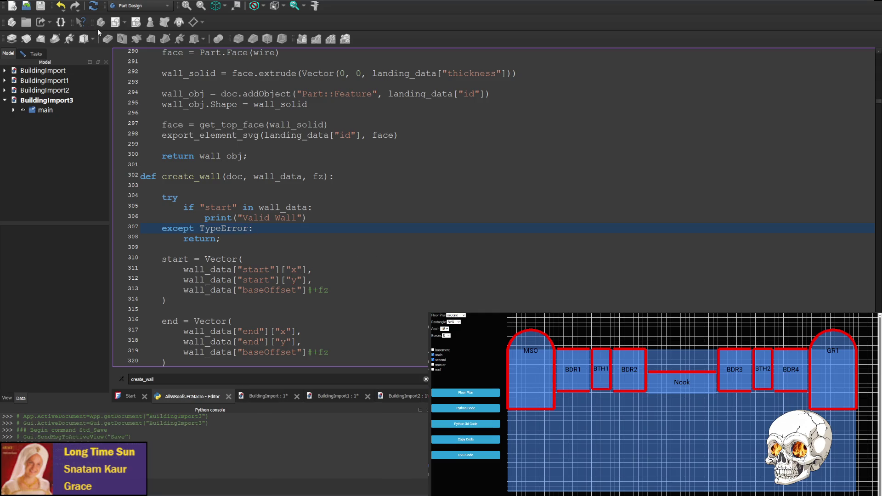
click(108, 39)
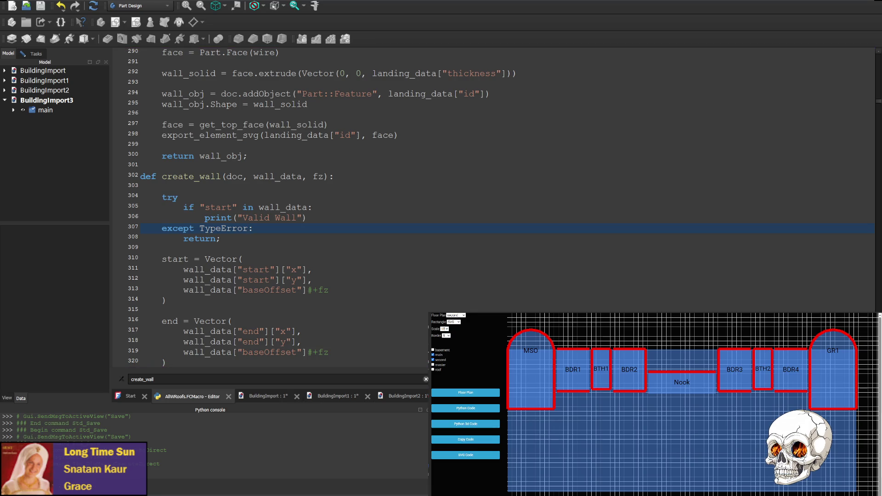
click(107, 40)
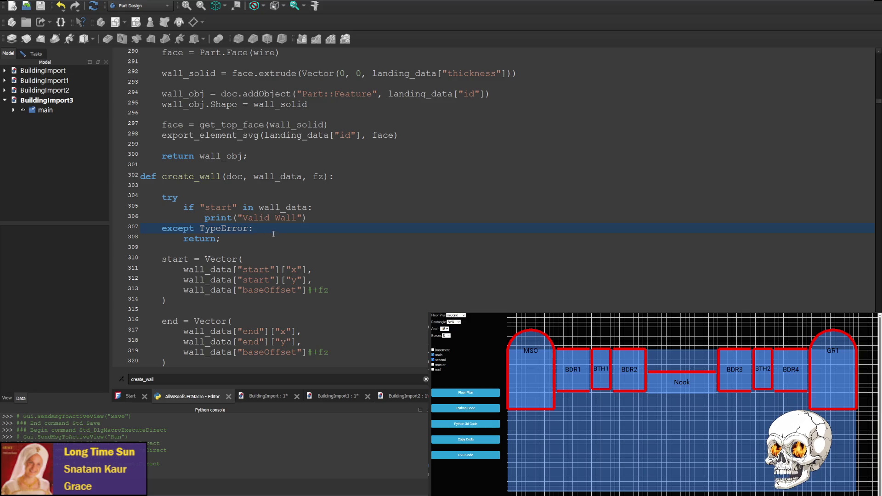
click(323, 208)
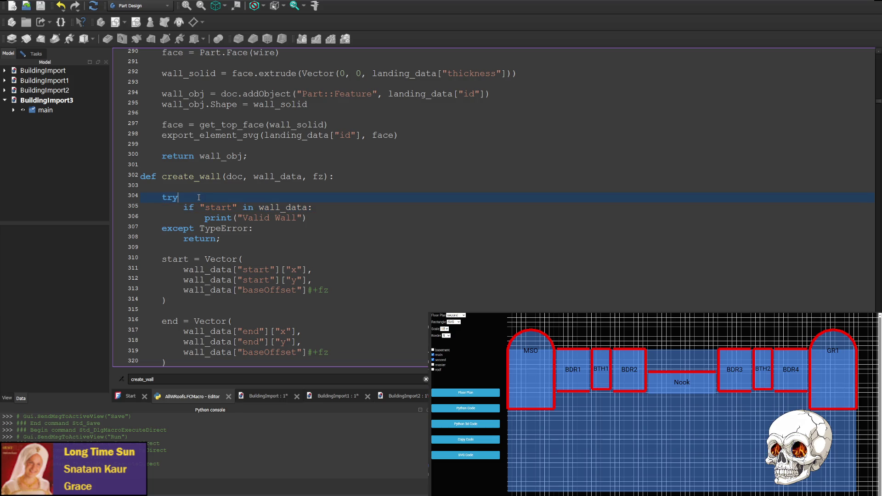
text(:)
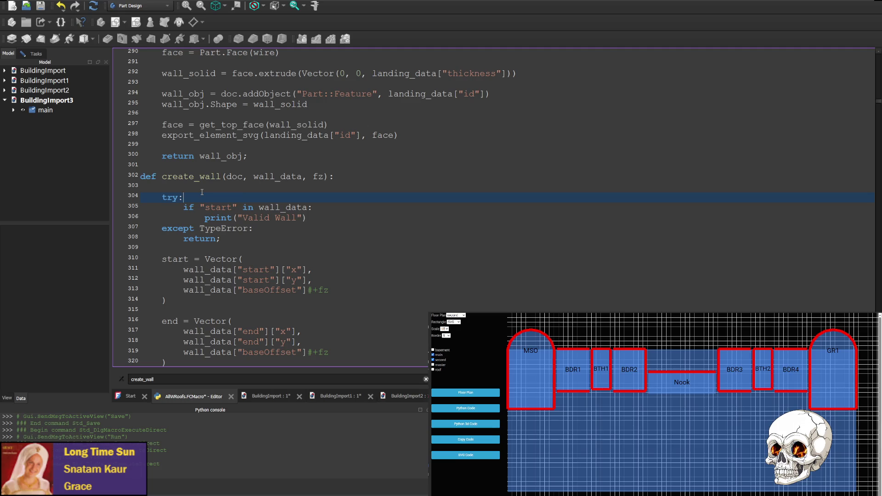
key(ctrl+F6)
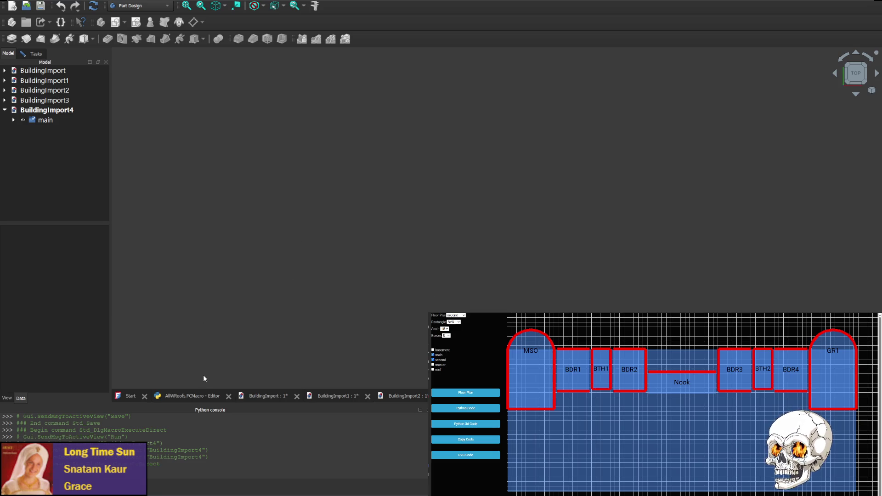
Duplicate the except TypeError line and change the copy to except KeyError.
click(191, 396)
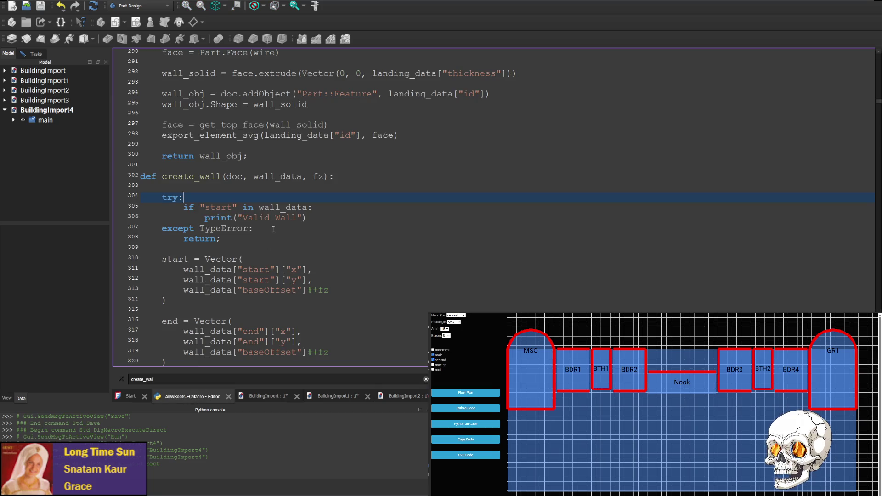
drag(255, 228, 345, 217)
key(ctrl+c)
click(301, 230)
key(ctrl+v)
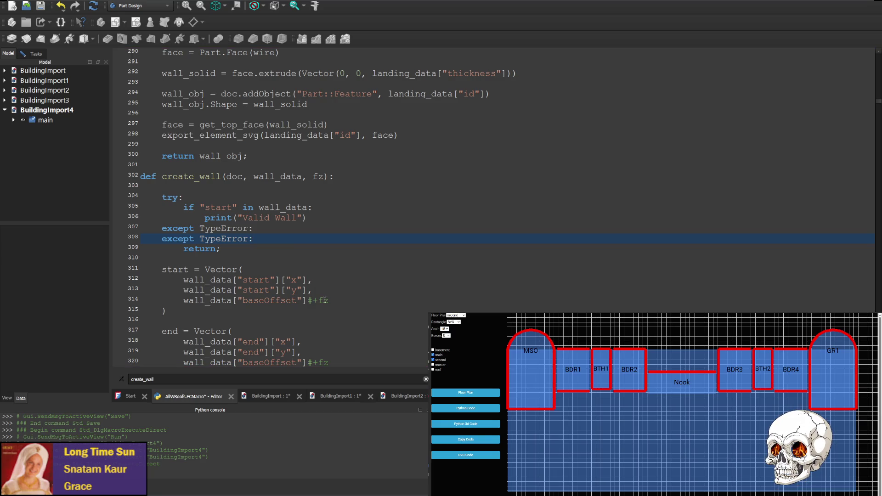
double_click(223, 238)
text(KeyError)
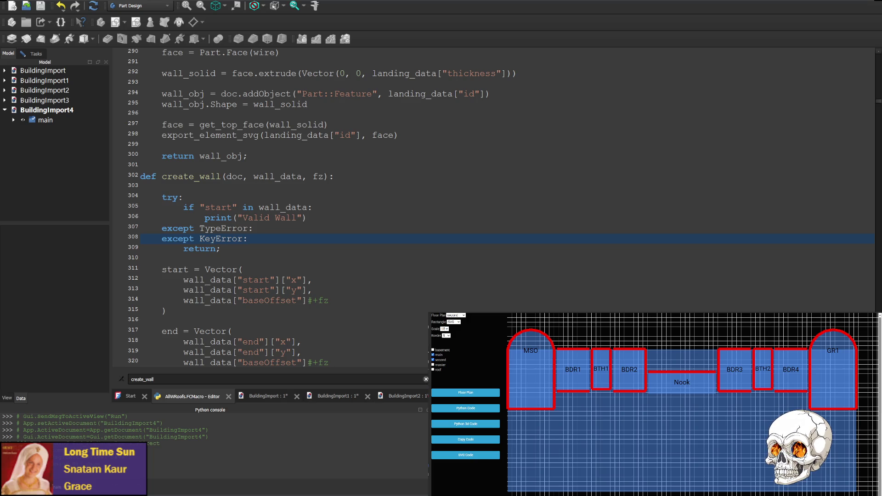
Add return; under except TypeError, save, and rerun the macro into BuildingImport5.
click(277, 248)
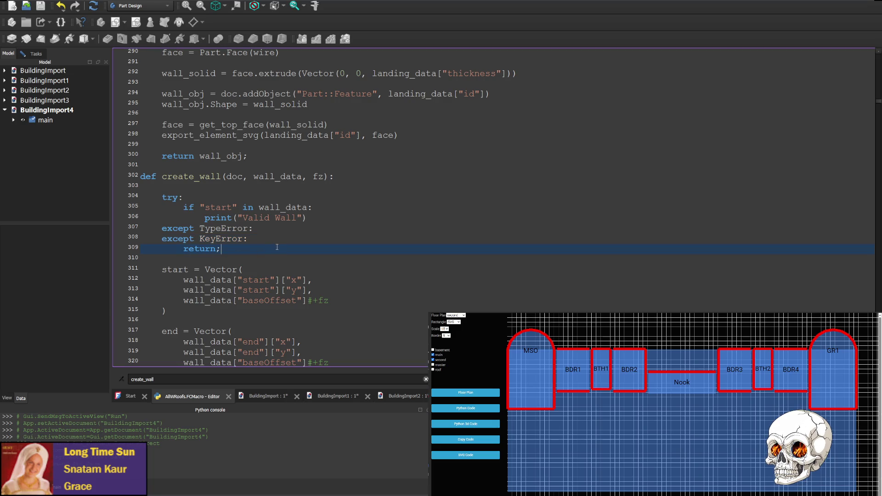
key(Up)
key(Up)
key(End)
key(Return)
text(return;)
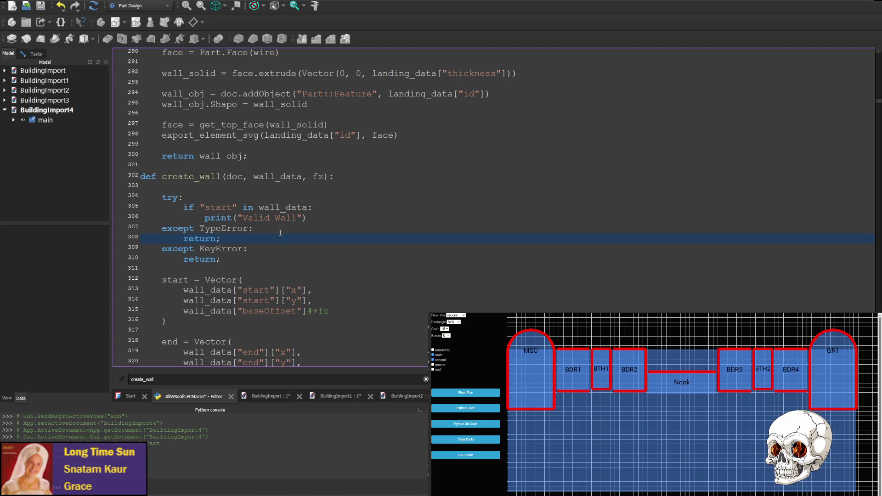
key(ctrl+s)
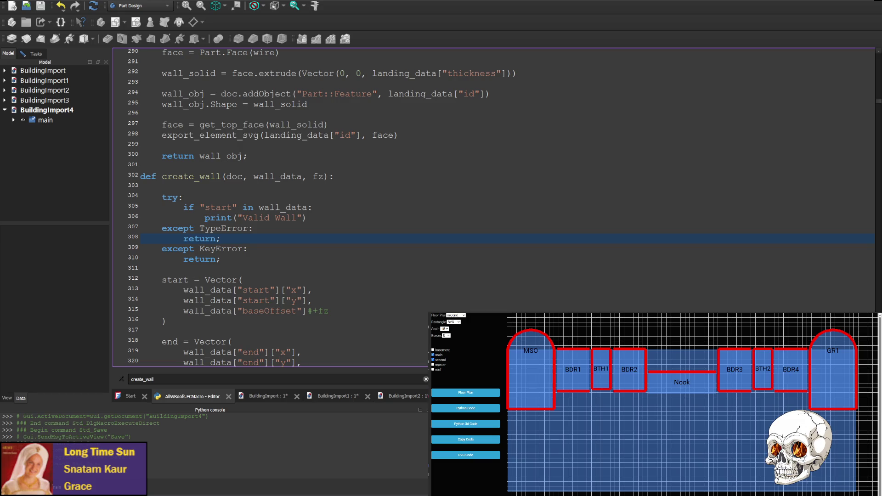
key(F6)
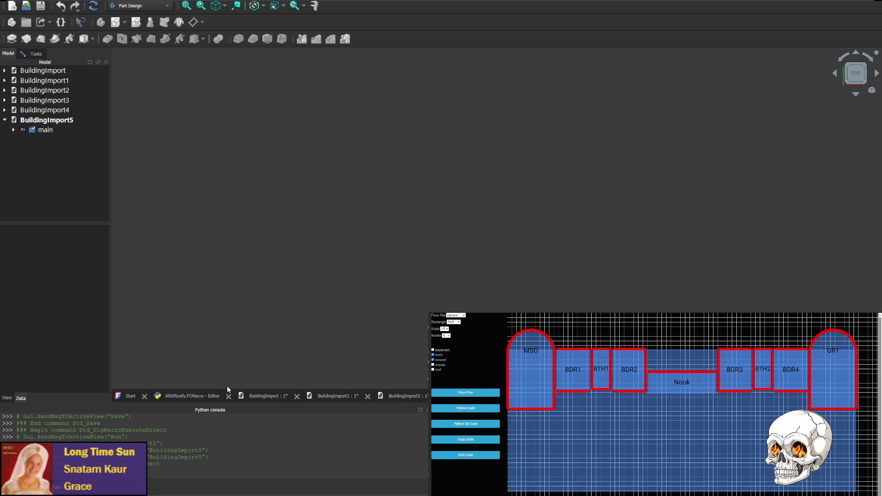
click(193, 396)
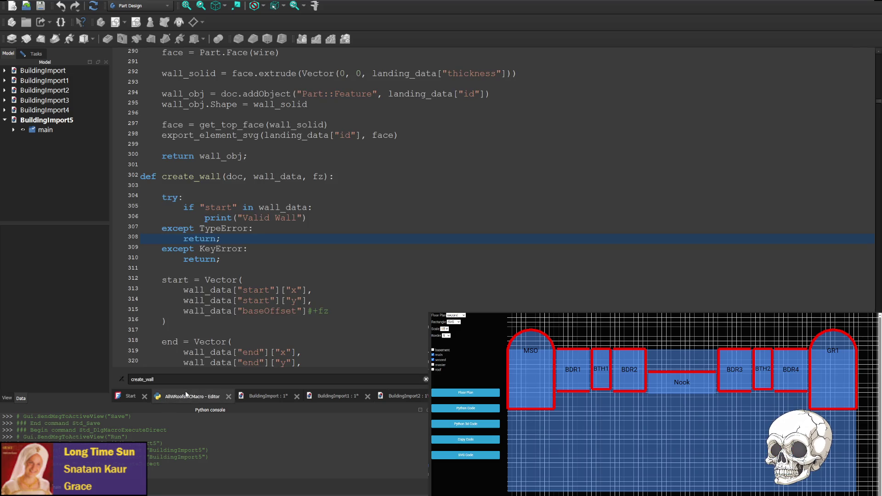
Move the except KeyError handler above except TypeError and rerun the macro into BuildingImport6.
shift+click(238, 261)
key(BackSpace)
key(ctrl+z)
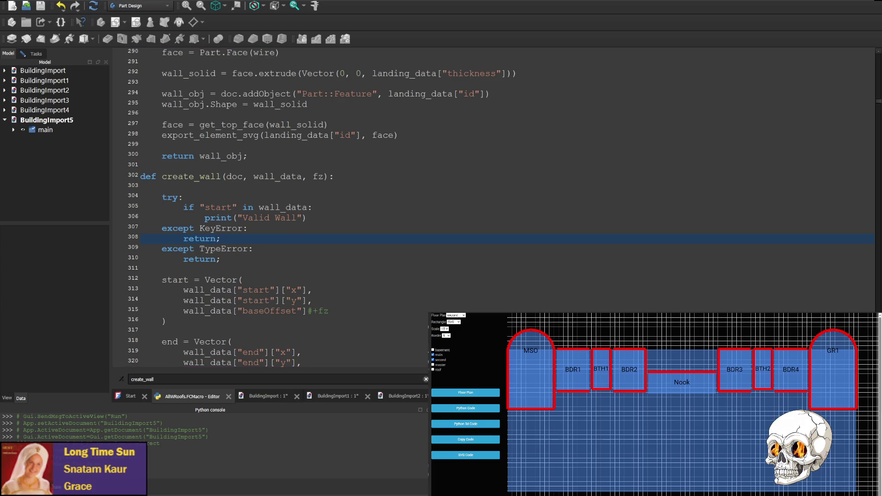
key(ctrl+F6)
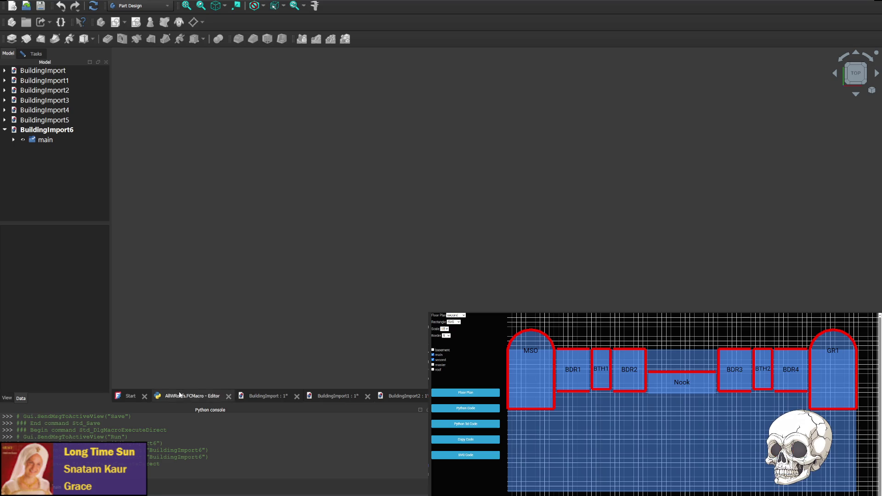
click(202, 397)
Delete the whole try/except block from create_wall.
scroll(247, 253, down, 20)
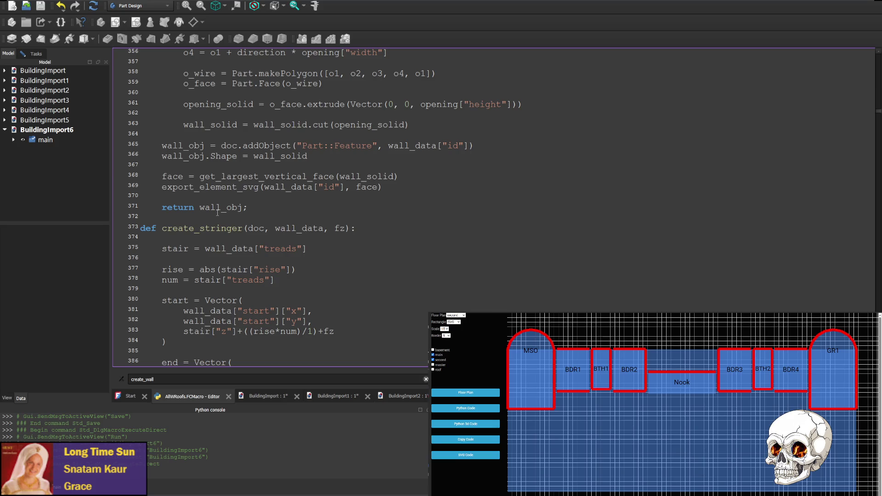
scroll(218, 213, up, 20)
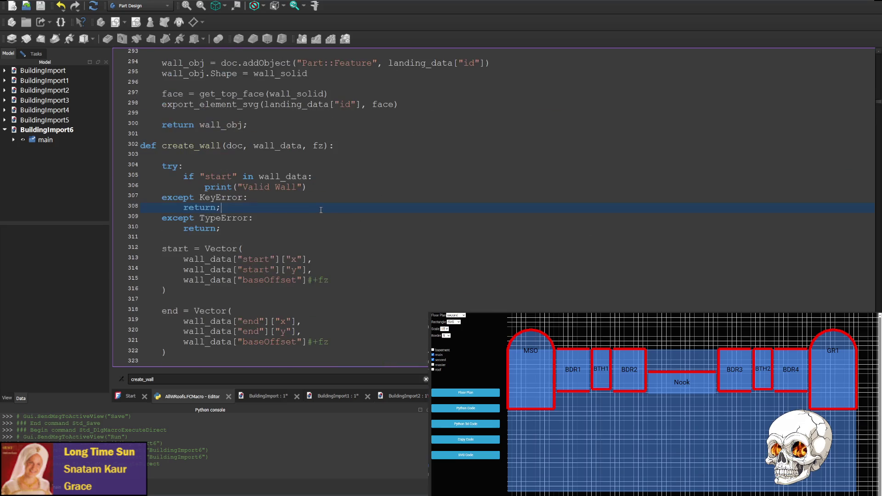
scroll(320, 210, up, 3)
scroll(310, 237, down, 2)
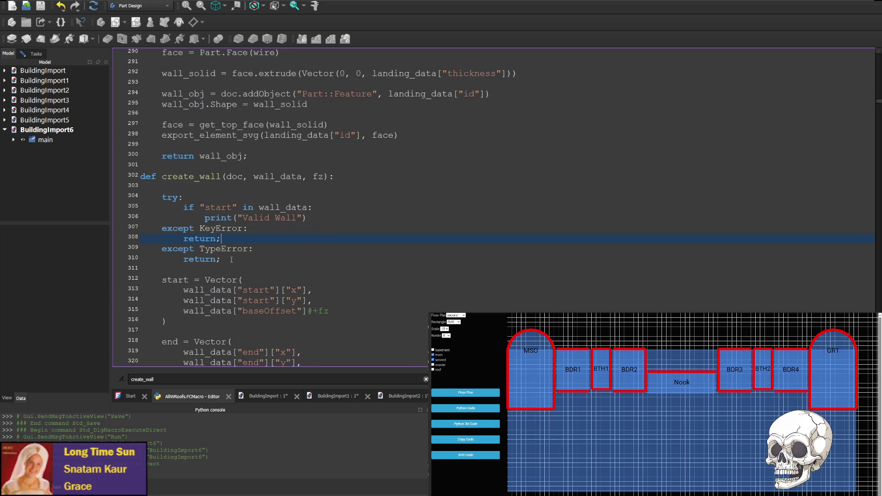
drag(222, 260, 266, 191)
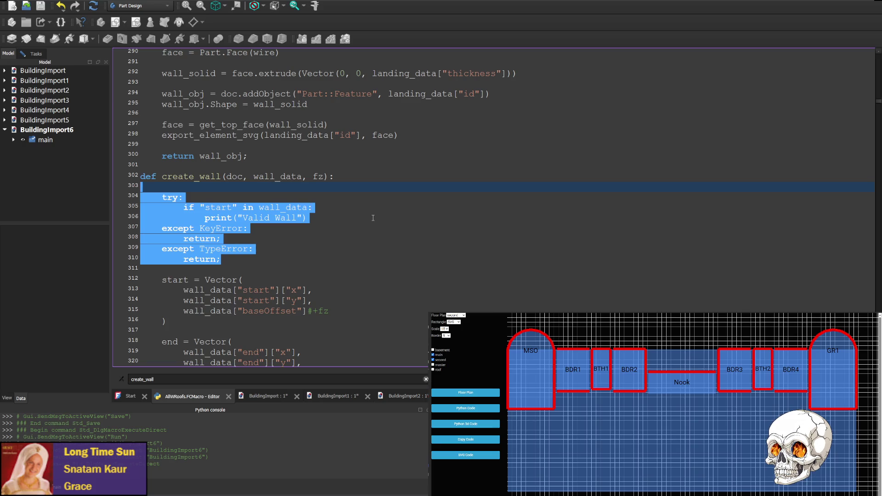
key(BackSpace)
key(BackSpace)
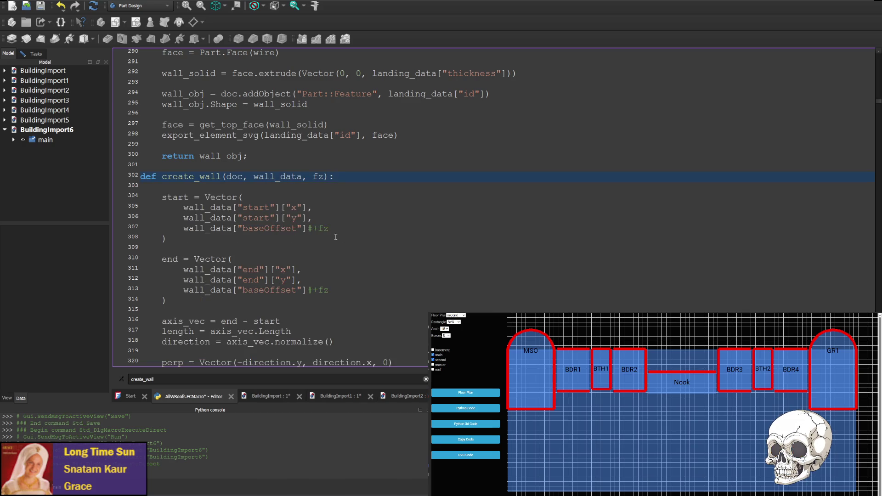
Scroll down to the 'for w in f['walls']' loop and pick out the create_wall call.
scroll(225, 244, down, 20)
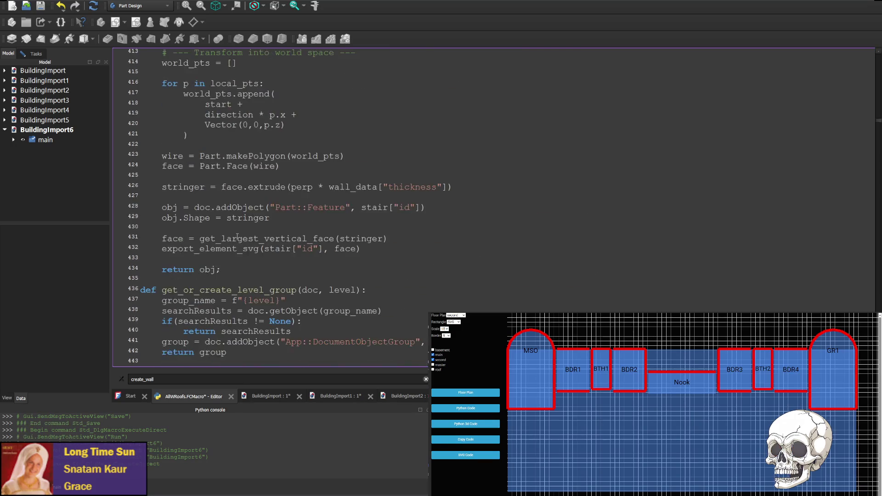
scroll(239, 239, down, 20)
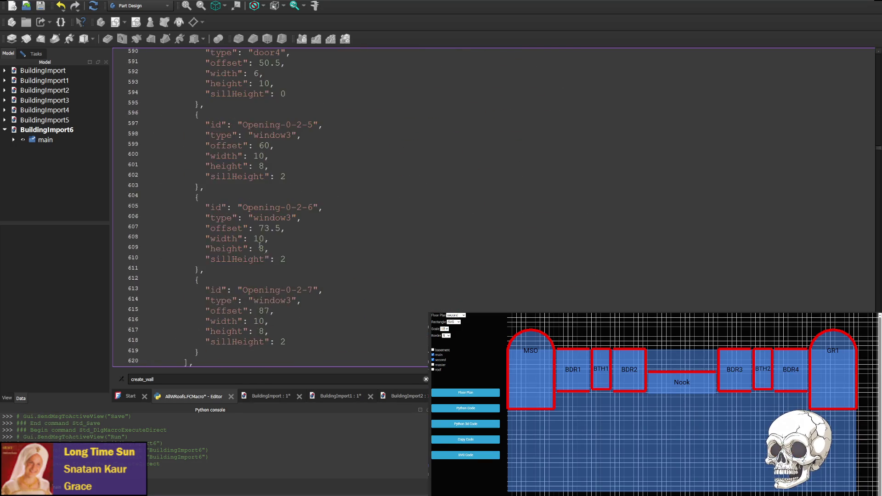
scroll(273, 215, down, 20)
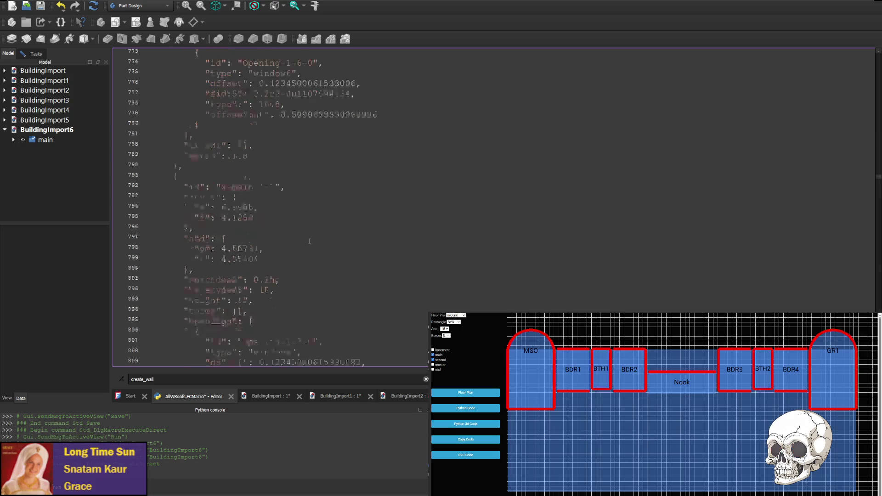
scroll(303, 251, down, 5)
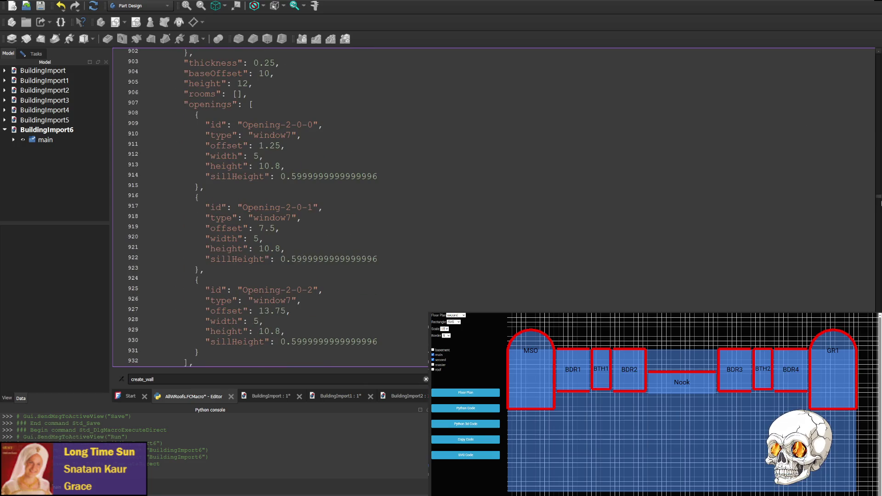
drag(878, 199, 878, 363)
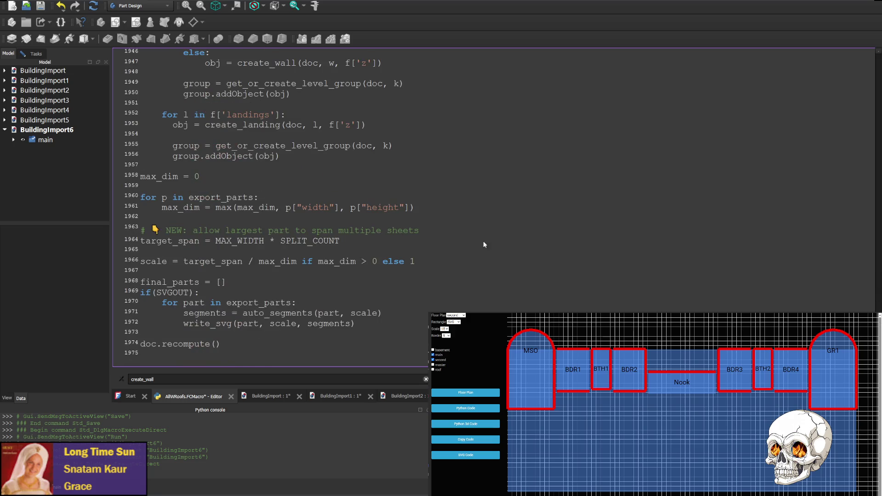
scroll(483, 245, up, 6)
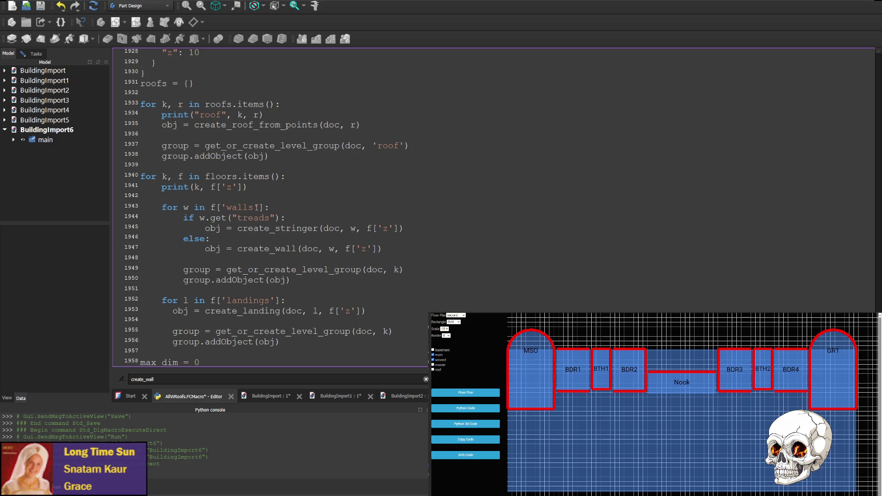
double_click(214, 249)
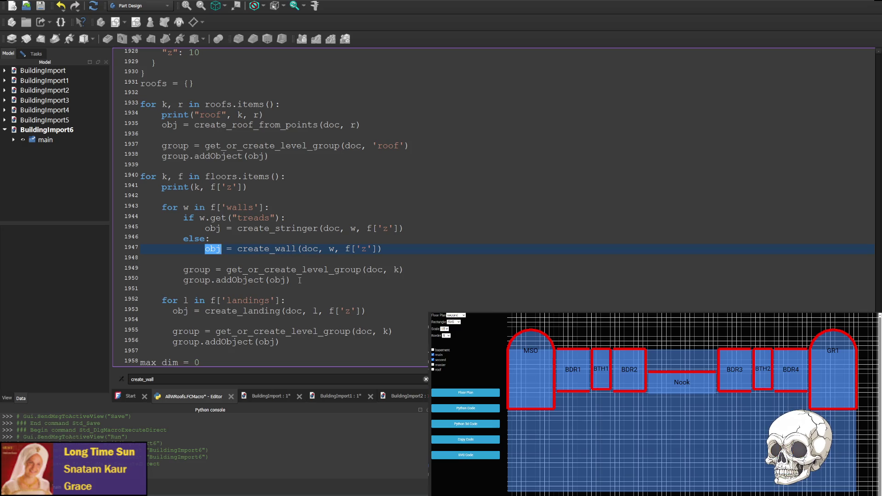
Paste the try/except block after 'for w in f['walls']:' and indent the try and if lines.
click(296, 208)
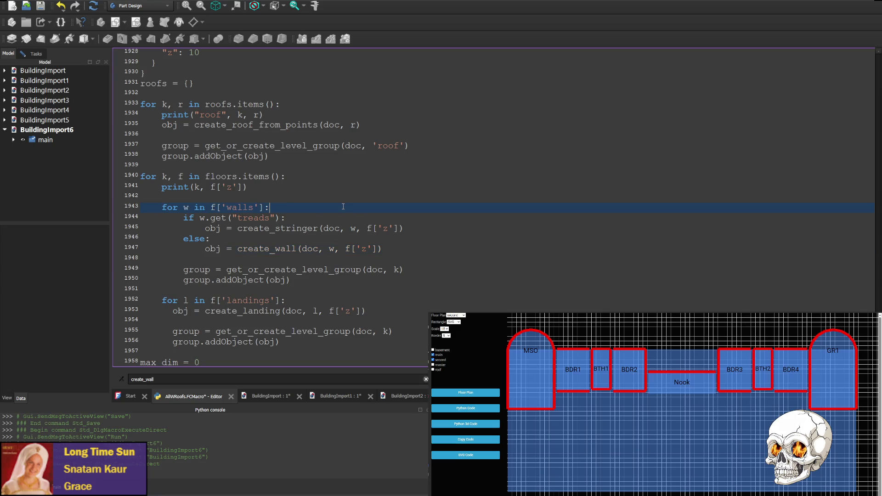
key(Return)
key(Return)
key(Return)
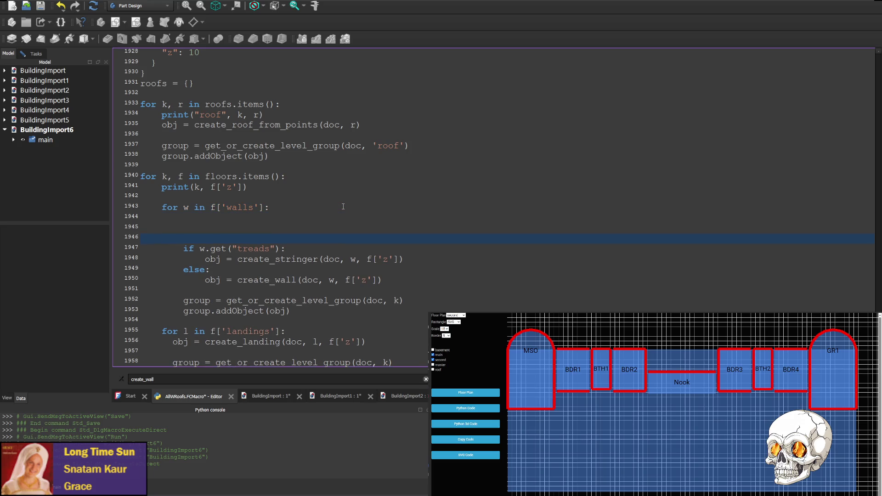
key(ctrl+v)
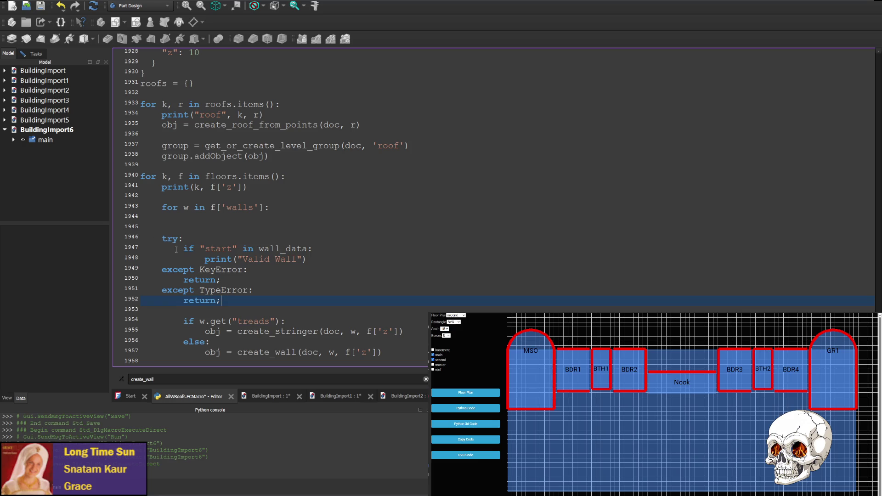
drag(183, 248, 138, 248)
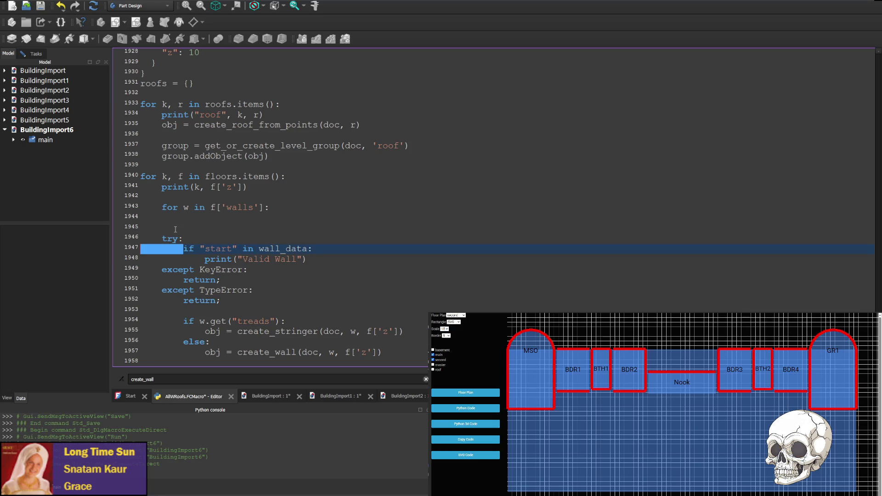
click(158, 240)
key(shift+Home)
key(Tab)
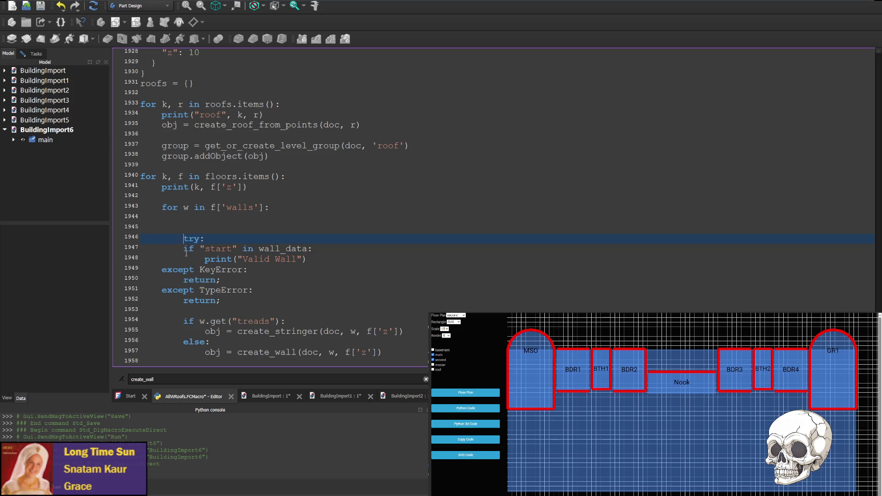
drag(200, 259, 141, 259)
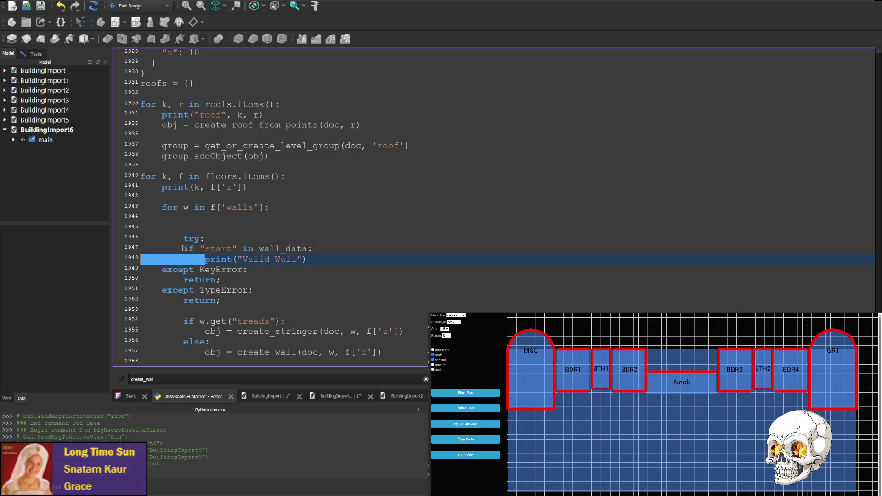
click(183, 249)
key(shift+Home)
key(Tab)
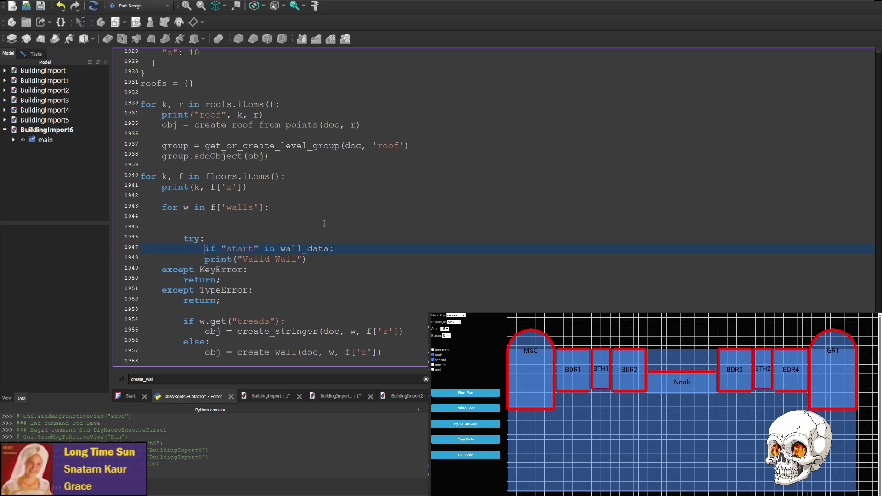
Rename wall_data to w and indent the print, except and return lines.
double_click(302, 248)
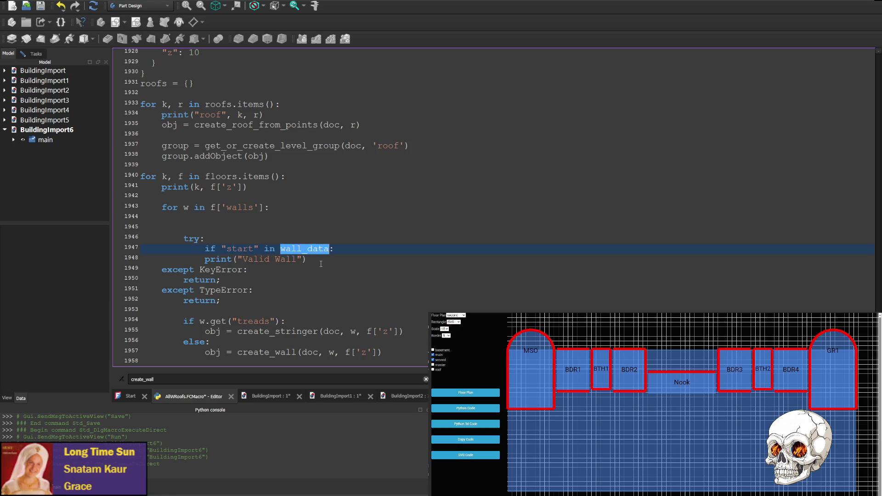
text(w)
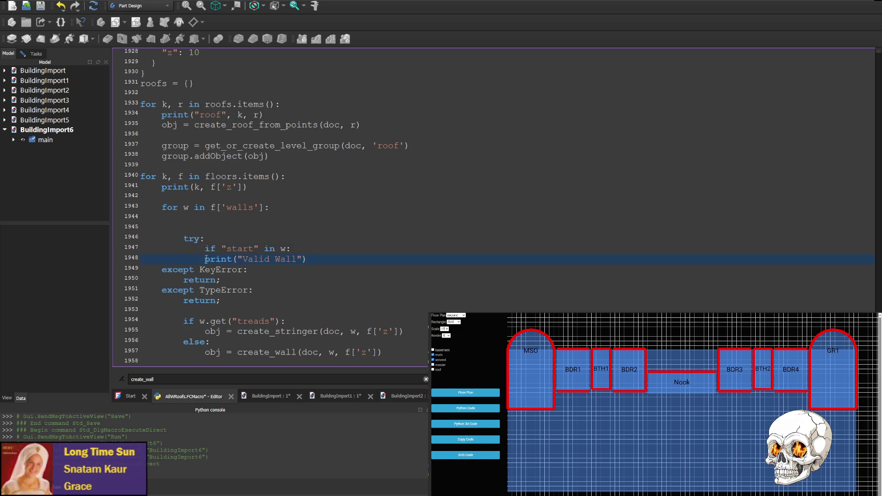
drag(206, 259, 184, 256)
key(Tab)
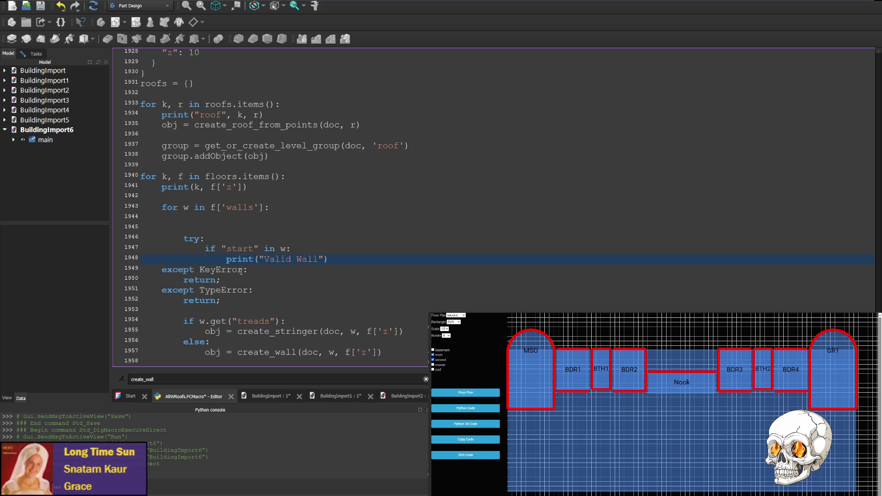
key(Tab)
click(183, 281)
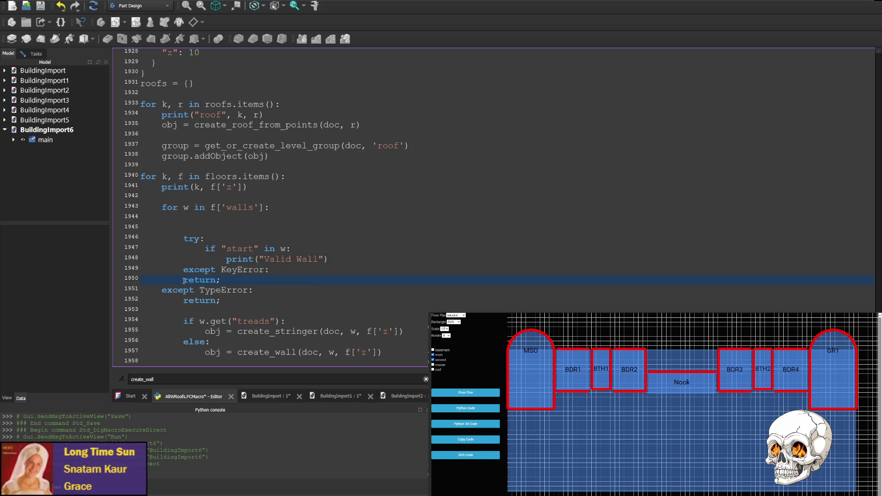
key(Tab)
click(160, 289)
key(Tab)
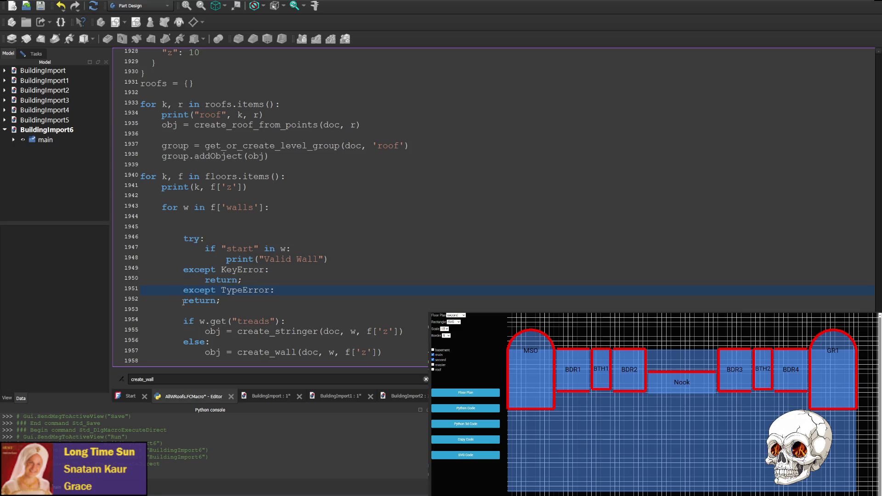
key(Tab)
Replace both return statements in the except handlers with continue.
double_click(222, 279)
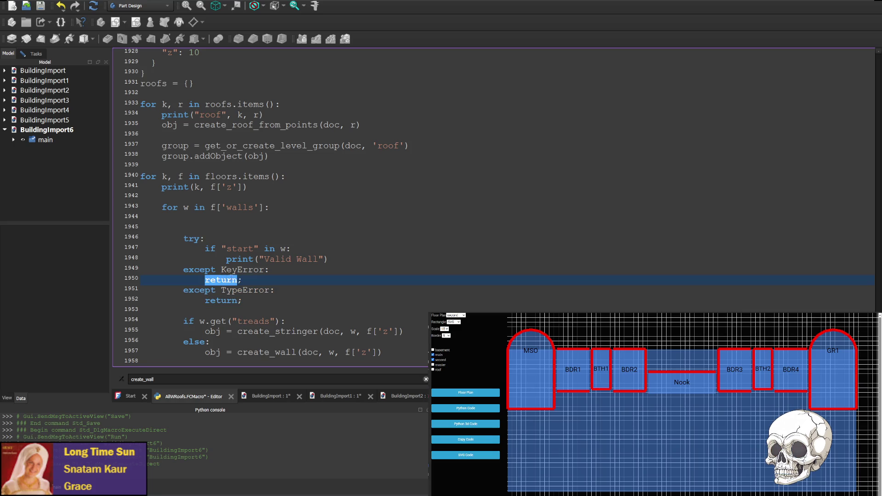
text(continue)
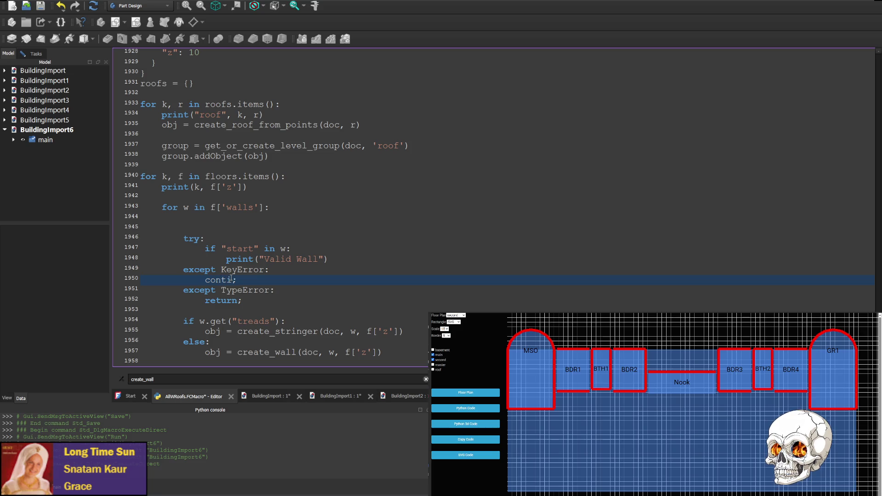
double_click(237, 279)
key(ctrl+c)
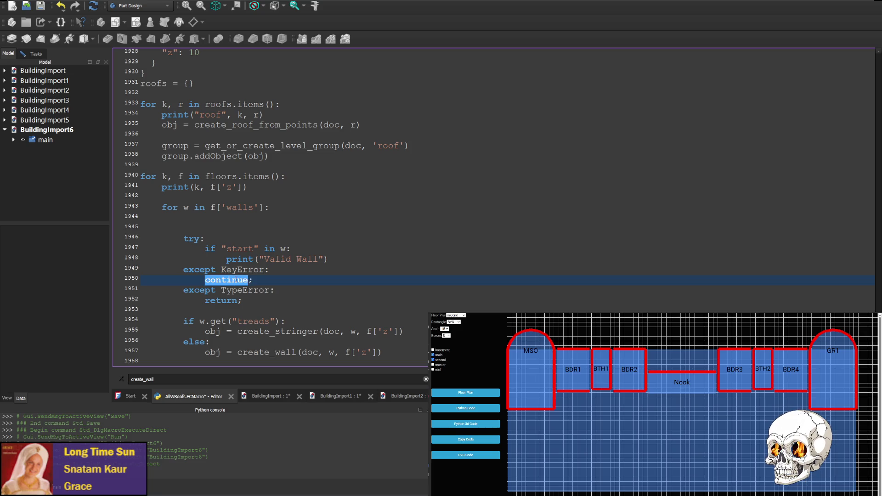
double_click(224, 300)
key(ctrl+v)
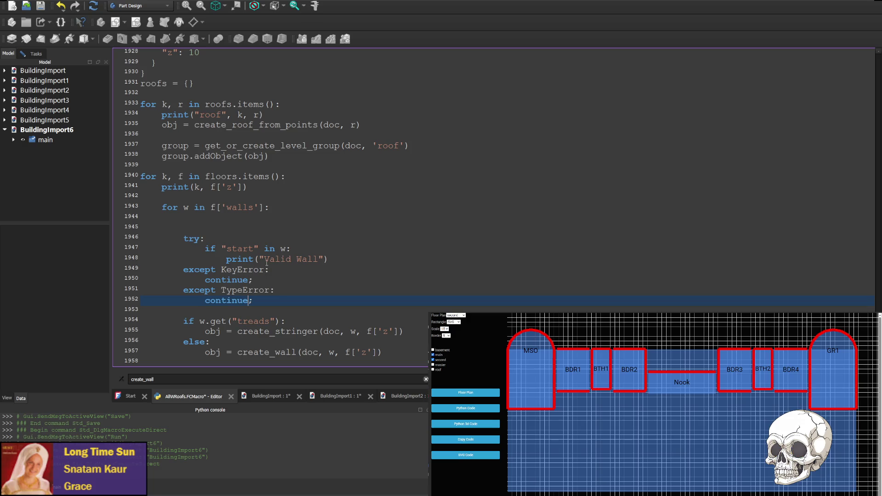
scroll(329, 247, down, 2)
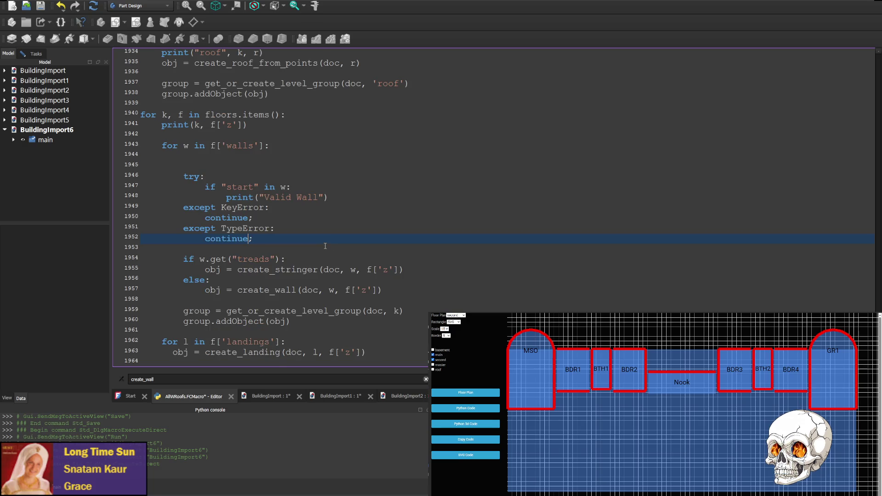
Save the edited AllWRoofs.FCMacro and rerun it to build BuildingImport7.
click(395, 176)
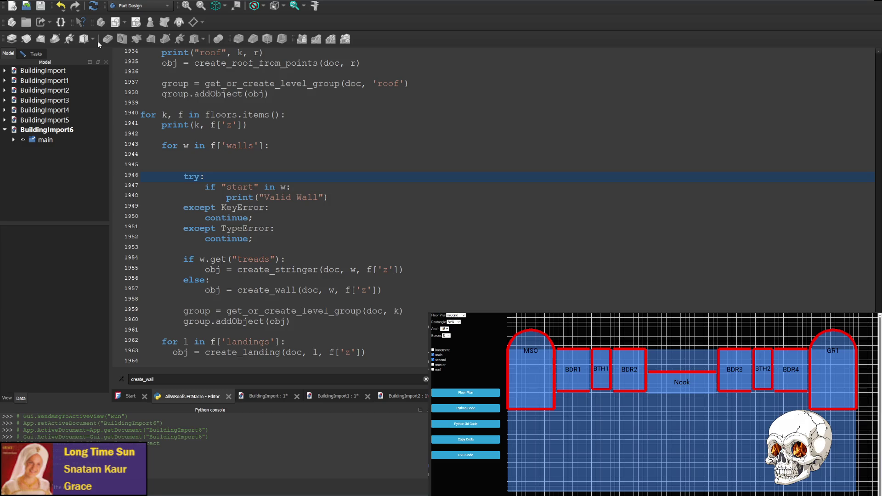
key(ctrl+s)
key(ctrl+F6)
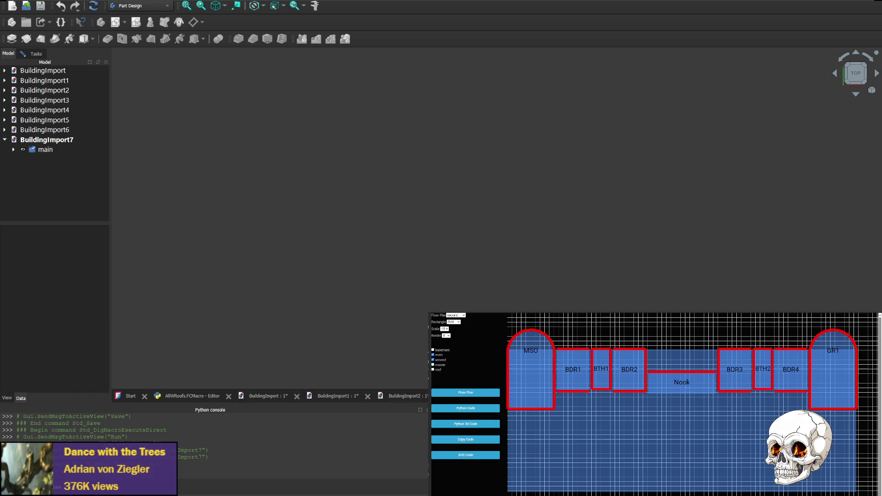
click(187, 396)
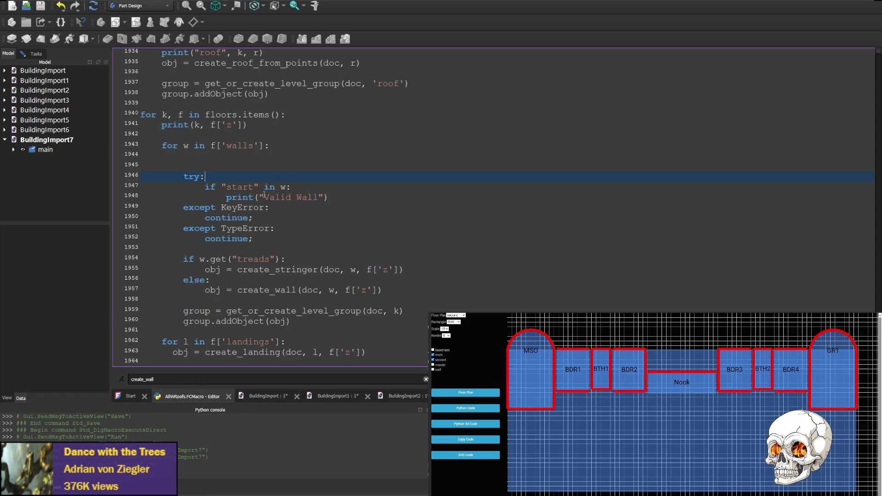